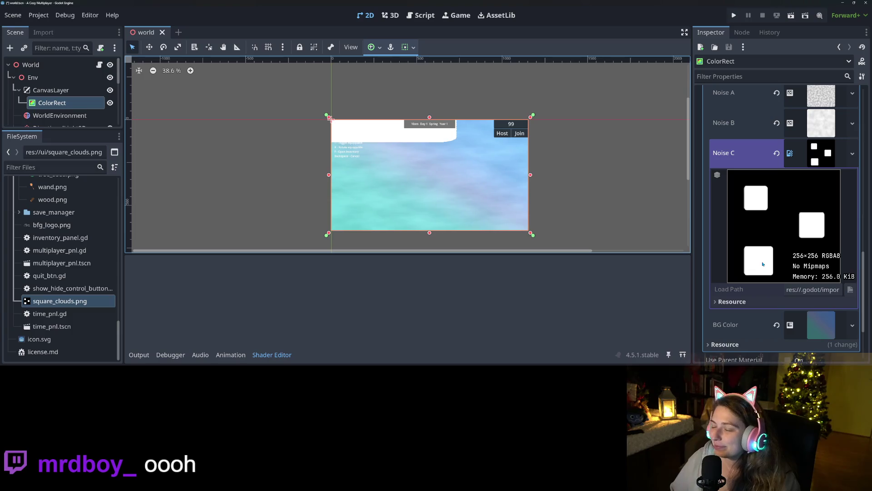
# Collapse the Shader Editor panel and zoom and pan the viewport onto the cloudy sky ColorRect.
pyautogui.scroll(-2, 381, 210)
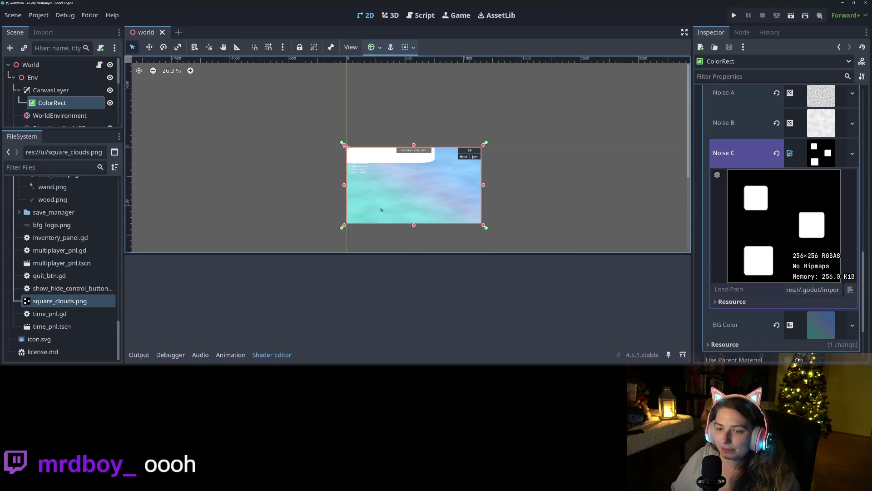
pyautogui.scroll(4, 381, 209)
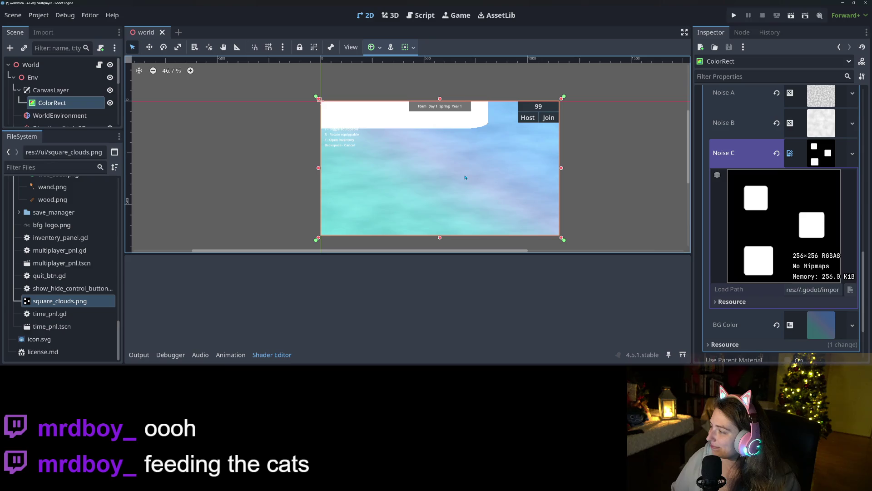
pyautogui.scroll(-3, 515, 189)
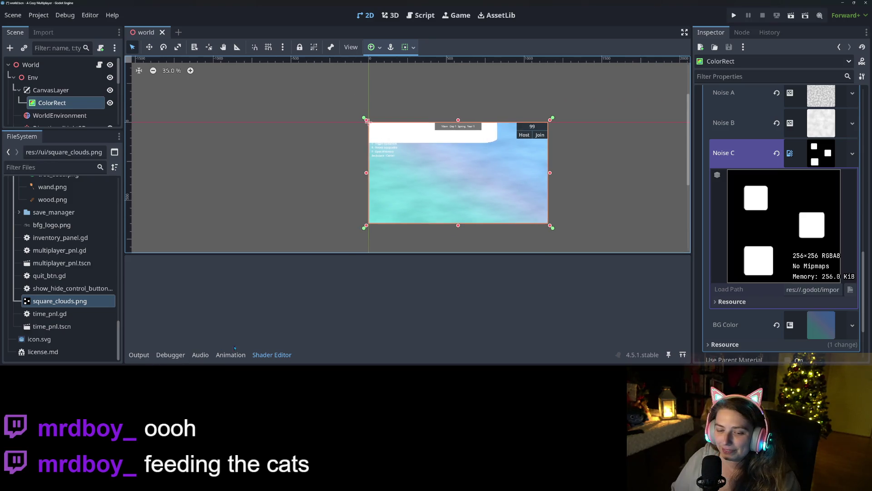
pyautogui.click(272, 355)
pyautogui.scroll(6, 459, 215)
pyautogui.moveTo(458, 215); pyautogui.dragTo(398, 296)
pyautogui.scroll(1, 398, 294)
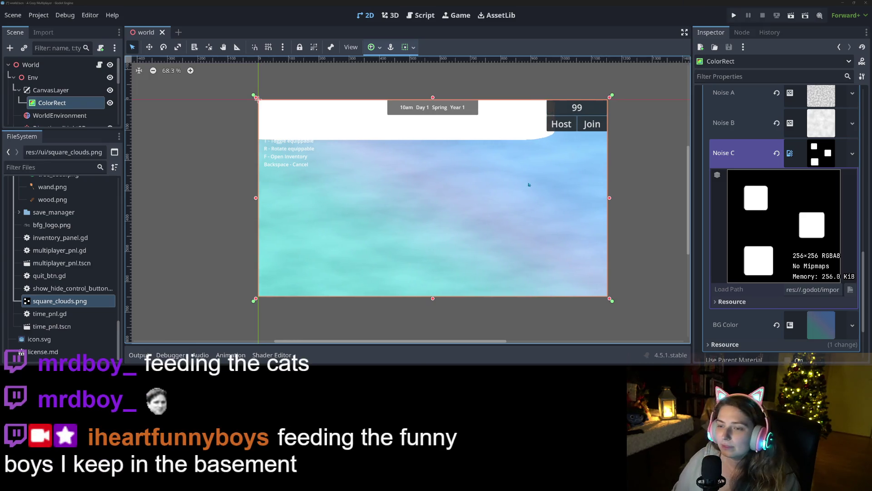
pyautogui.scroll(-4, 496, 200)
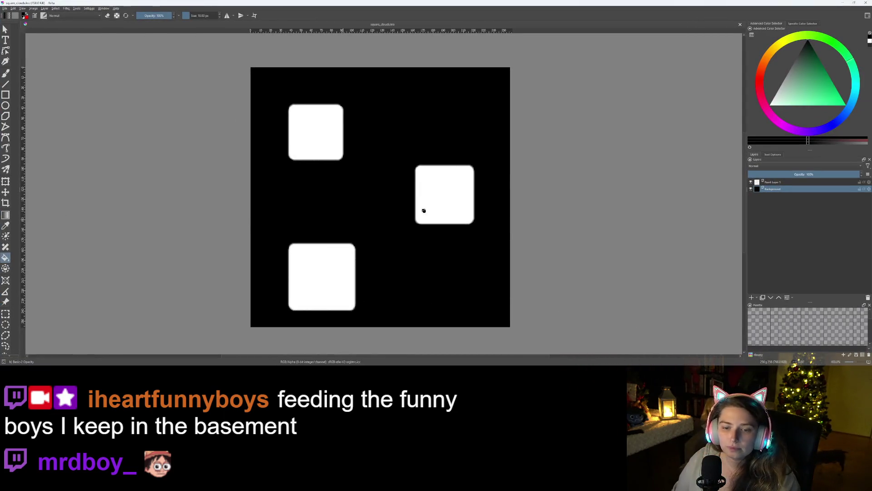
# On Paint Layer 1, scale the three white squares down and move them to the upper left.
pyautogui.click(773, 182)
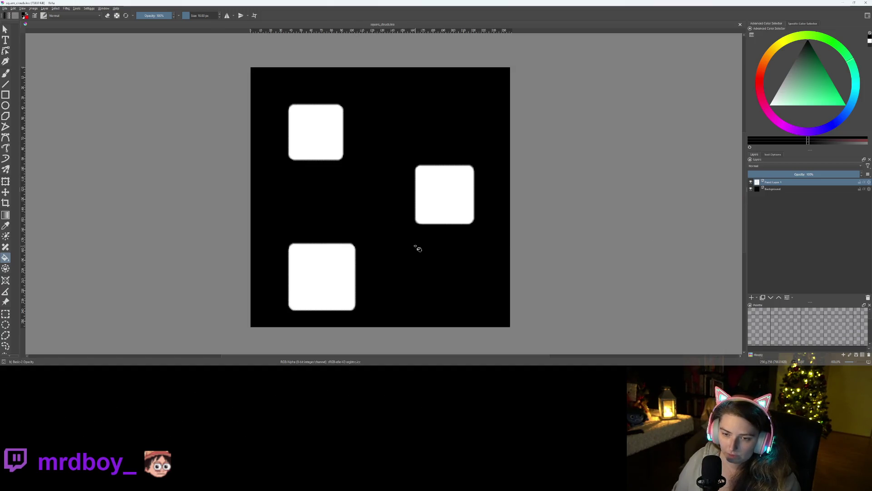
pyautogui.hotkey('ctrl', 't')
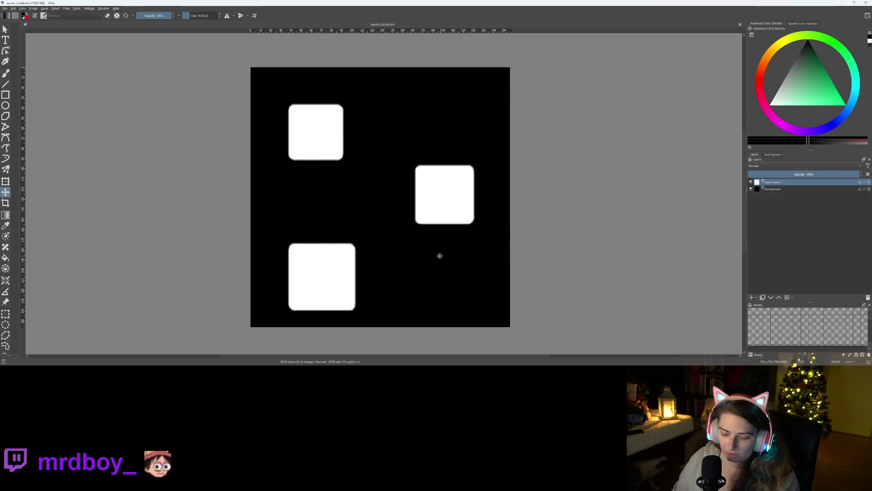
pyautogui.moveTo(475, 311)
pyautogui.mouseDown()
pyautogui.moveTo(424, 254)
pyautogui.moveTo(422, 239)
pyautogui.mouseUp()
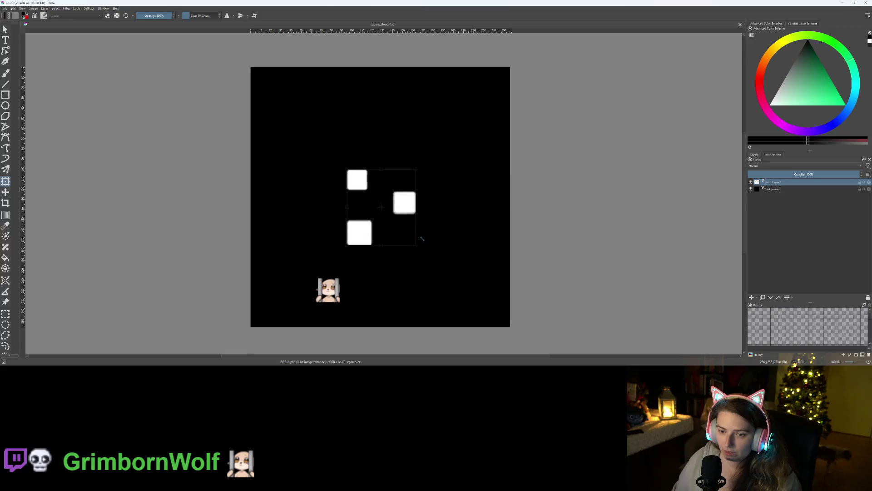
pyautogui.moveTo(400, 208); pyautogui.dragTo(336, 145)
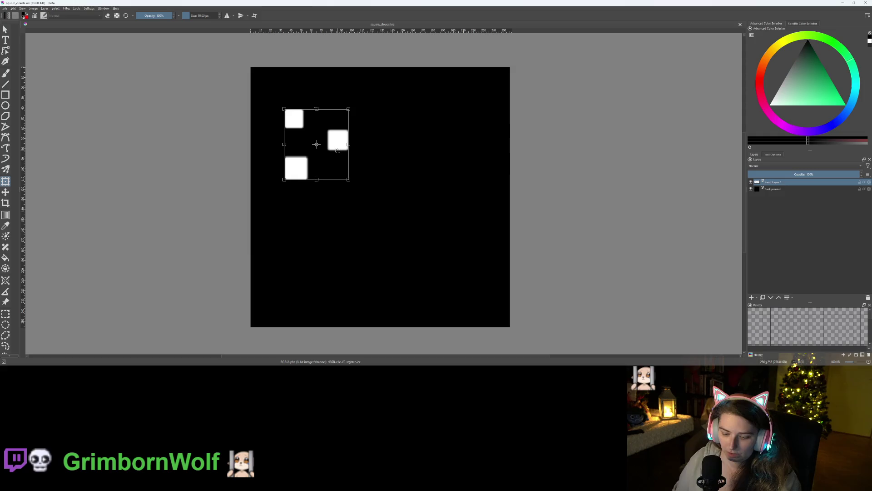
# Duplicate the squares layer twice and reposition the copies across the canvas.
pyautogui.hotkey('ctrl', 'j')
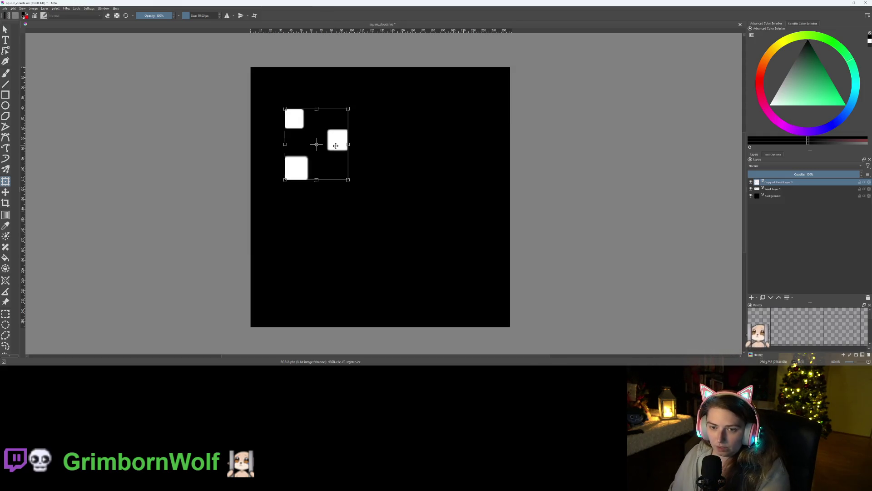
pyautogui.moveTo(335, 146)
pyautogui.mouseDown()
pyautogui.moveTo(369, 203)
pyautogui.moveTo(326, 244)
pyautogui.moveTo(314, 240)
pyautogui.moveTo(313, 232)
pyautogui.moveTo(414, 262)
pyautogui.moveTo(409, 243)
pyautogui.moveTo(446, 152)
pyautogui.moveTo(453, 166)
pyautogui.moveTo(405, 122)
pyautogui.moveTo(417, 107)
pyautogui.moveTo(403, 167)
pyautogui.moveTo(445, 126)
pyautogui.moveTo(496, 113)
pyautogui.mouseUp()
pyautogui.hotkey('ctrl', 'j')
pyautogui.hotkey('ctrl', 'j')
pyautogui.hotkey('ctrl', 'j')
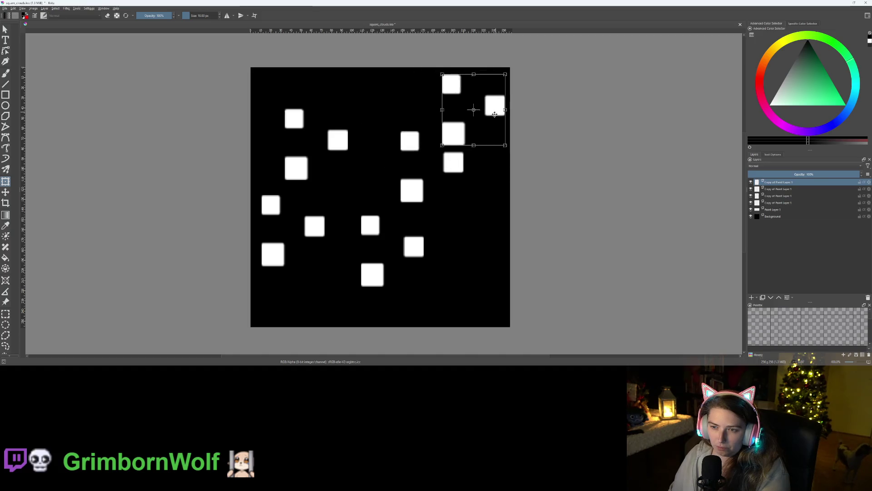
pyautogui.press('pagedown')
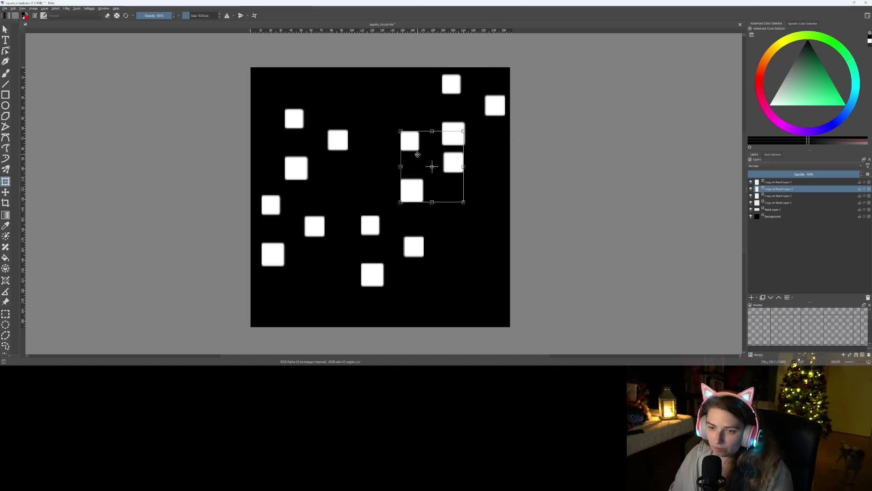
pyautogui.moveTo(450, 148); pyautogui.dragTo(418, 145)
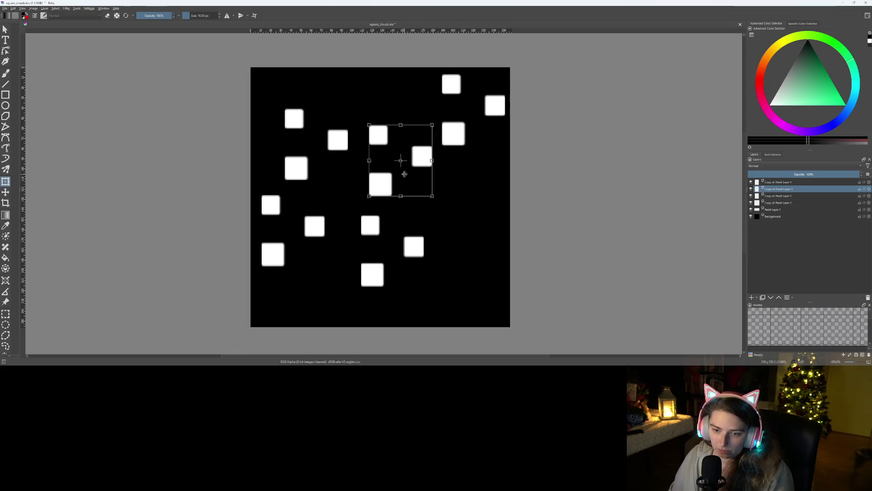
pyautogui.moveTo(403, 138)
pyautogui.mouseDown()
pyautogui.moveTo(430, 164)
pyautogui.moveTo(469, 230)
pyautogui.moveTo(406, 140)
pyautogui.mouseUp()
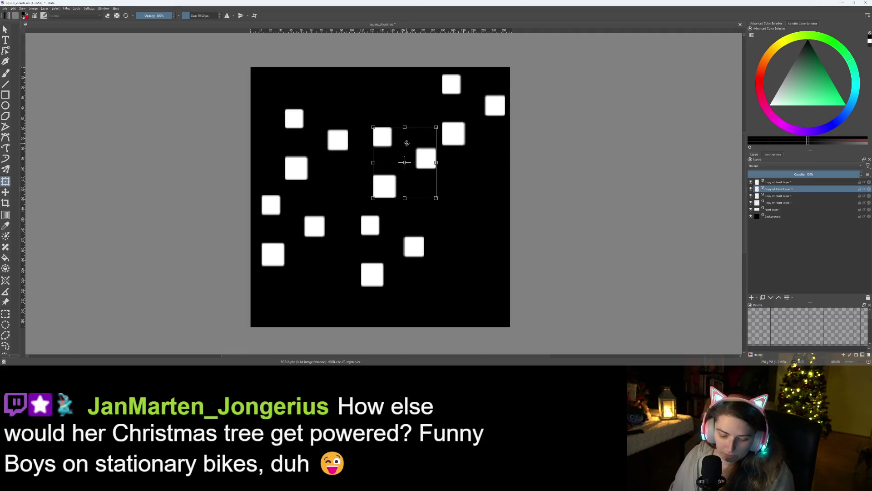
pyautogui.press('Return')
# Add another copy of the squares at the bottom right and save the document.
pyautogui.hotkey('ctrl', 'j')
pyautogui.moveTo(423, 159); pyautogui.dragTo(490, 272)
pyautogui.press('Return')
pyautogui.hotkey('ctrl', 's')
# Export the image as square_clouds.png, overwriting the old file with default PNG options, then minimise Krita.
pyautogui.click(5, 8)
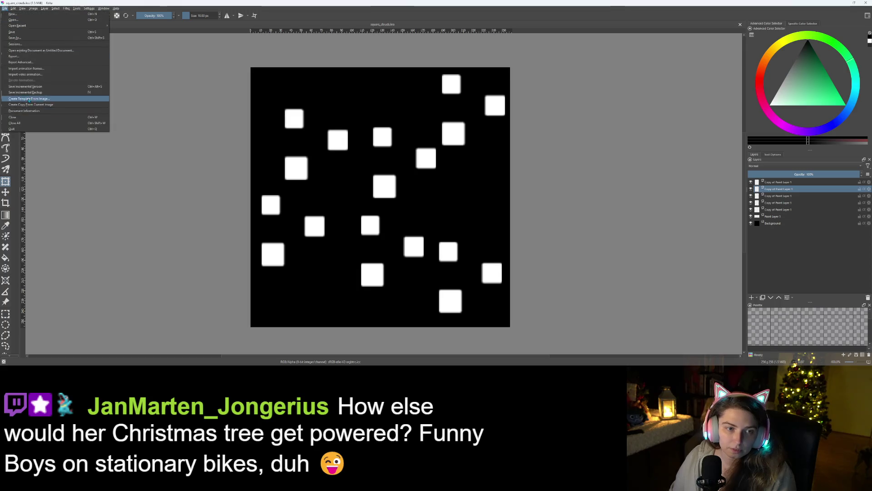
pyautogui.click(15, 56)
pyautogui.click(341, 231)
pyautogui.click(450, 188)
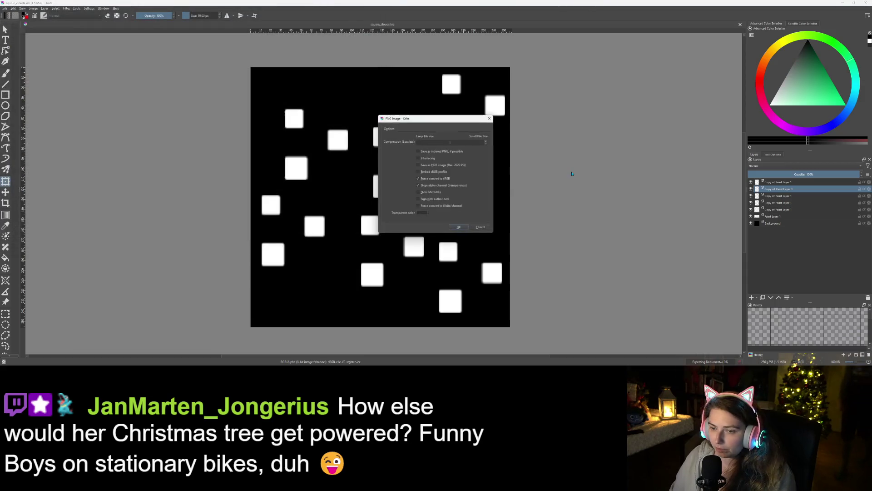
pyautogui.press('Return')
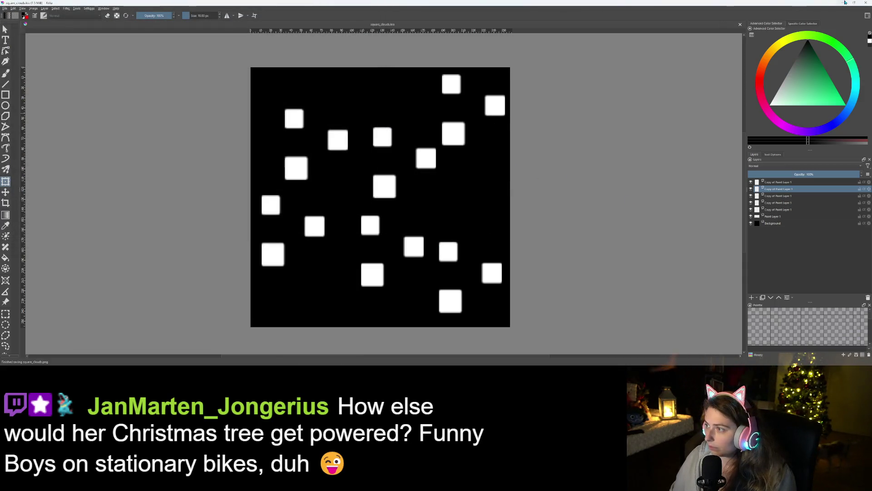
pyautogui.click(845, 2)
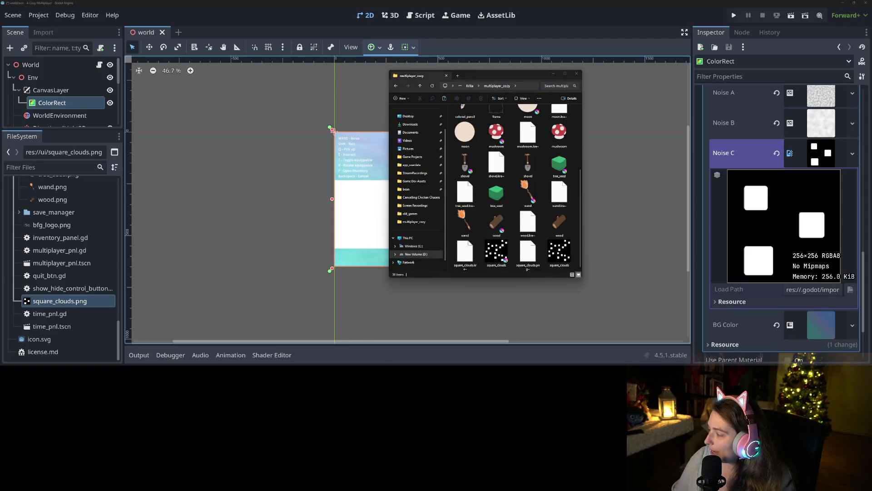
# Paste square_clouds.png into the inventory_btns folder and assign it as Godot's Noise C texture.
pyautogui.click(560, 252)
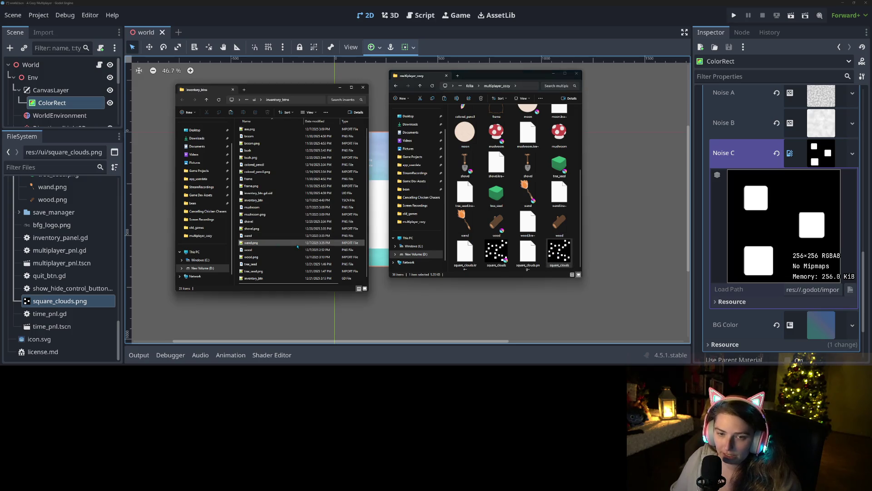
pyautogui.click(246, 236)
pyautogui.hotkey('ctrl', 'v')
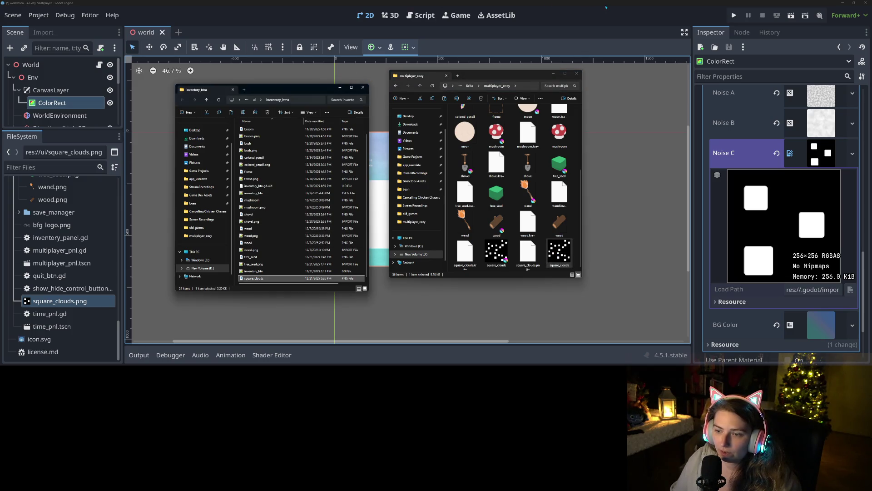
pyautogui.click(333, 131)
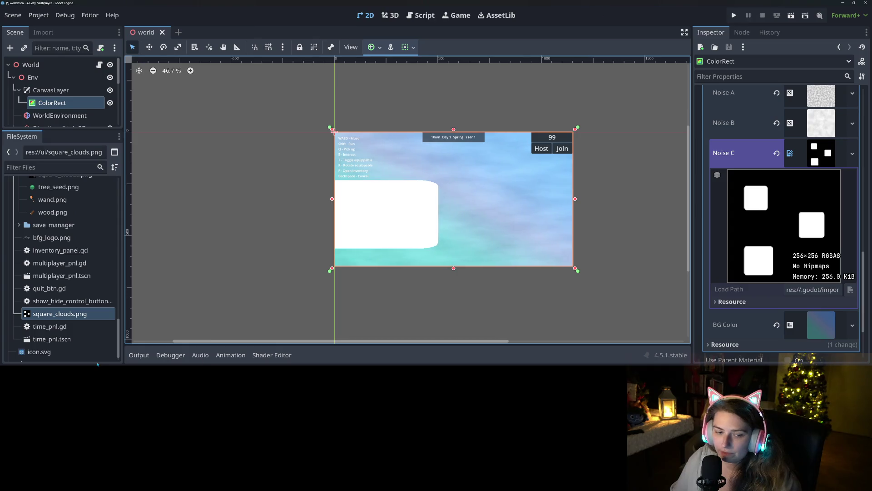
pyautogui.moveTo(59, 314)
pyautogui.mouseDown()
pyautogui.moveTo(454, 343)
pyautogui.moveTo(768, 210)
pyautogui.moveTo(815, 158)
pyautogui.mouseUp()
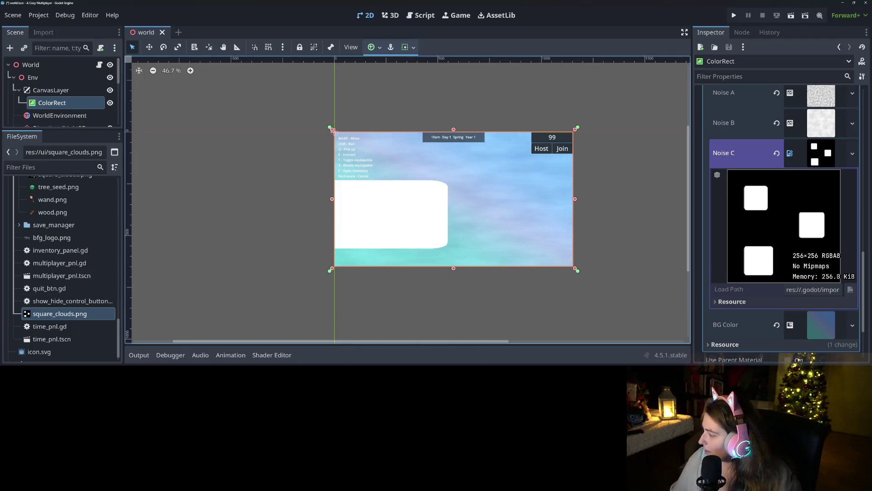
# Move up to the ui folder, paste, and delete the accidental inventory_btns copy.
pyautogui.hotkey('alt', 'Tab')
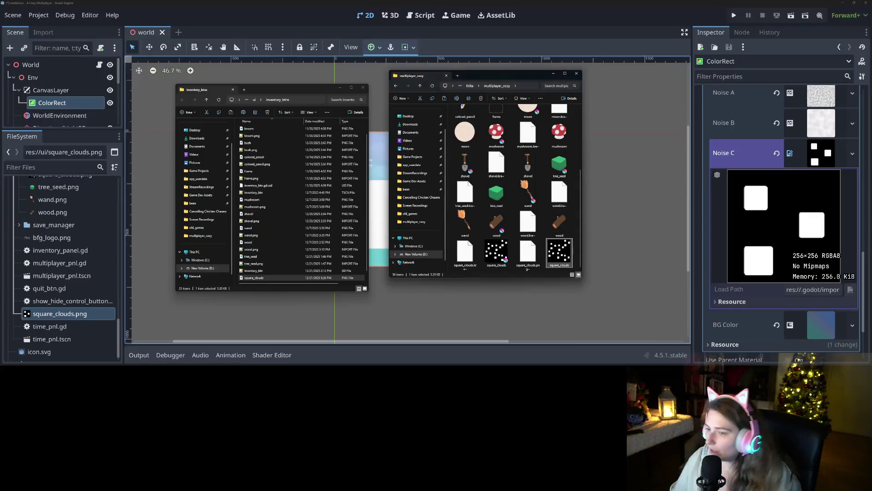
pyautogui.click(257, 278)
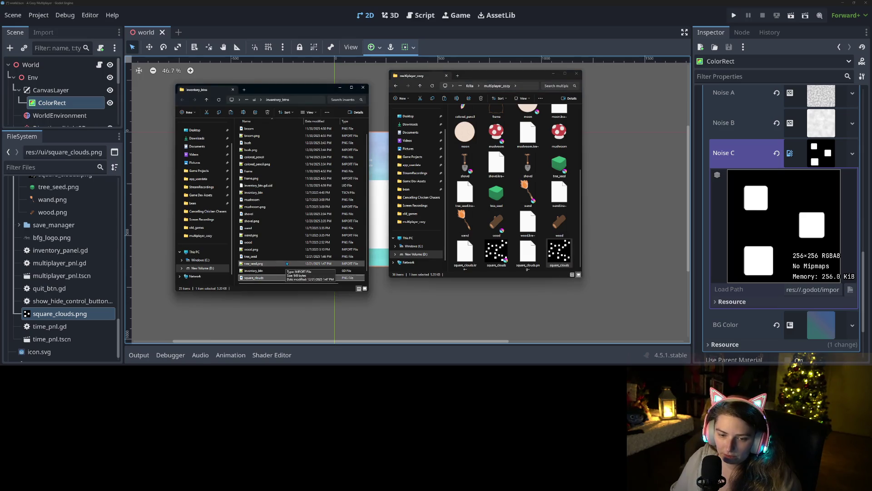
pyautogui.click(255, 99)
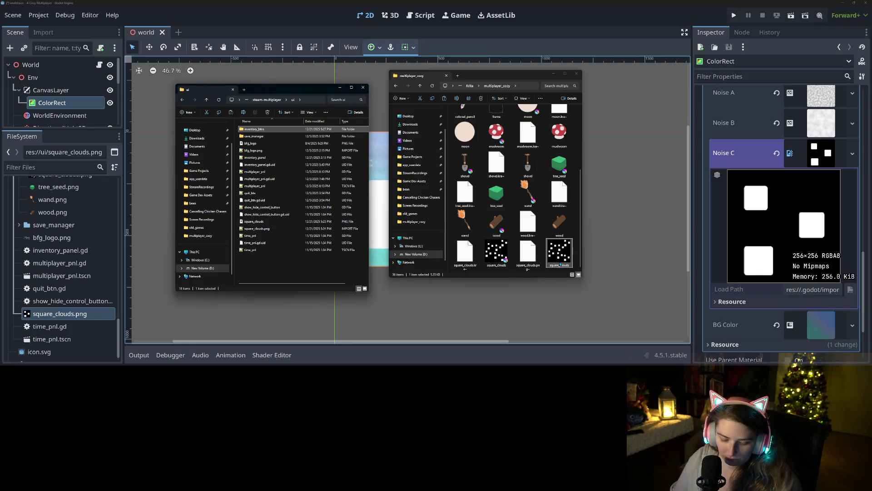
pyautogui.click(276, 271)
pyautogui.hotkey('ctrl', 'v')
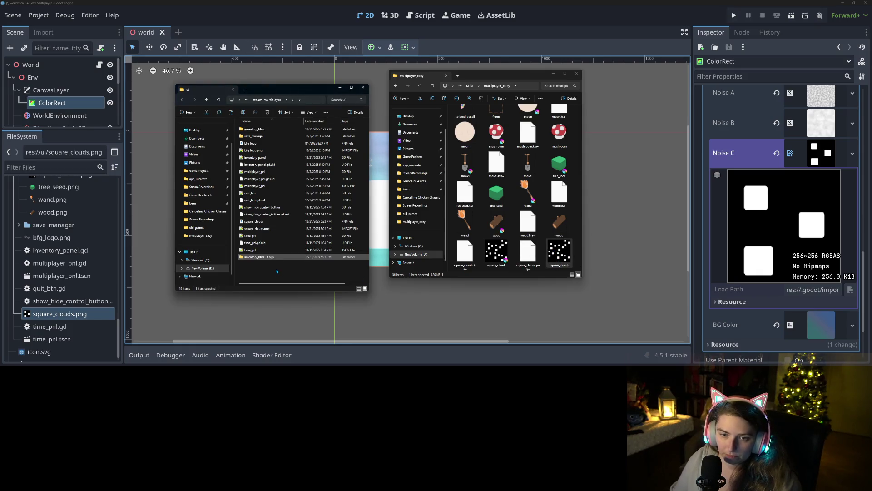
pyautogui.press('Delete')
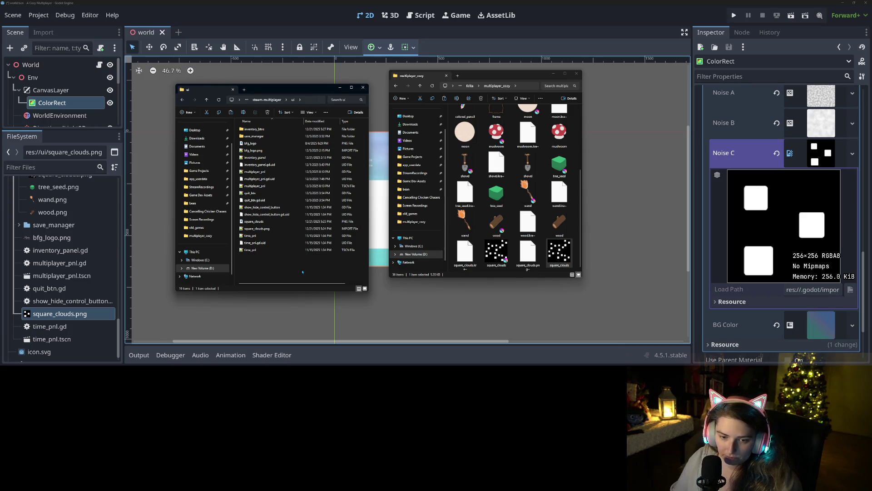
# Paste square_clouds.png into the ui folder, replacing the old file, and return to Godot.
pyautogui.click(558, 264)
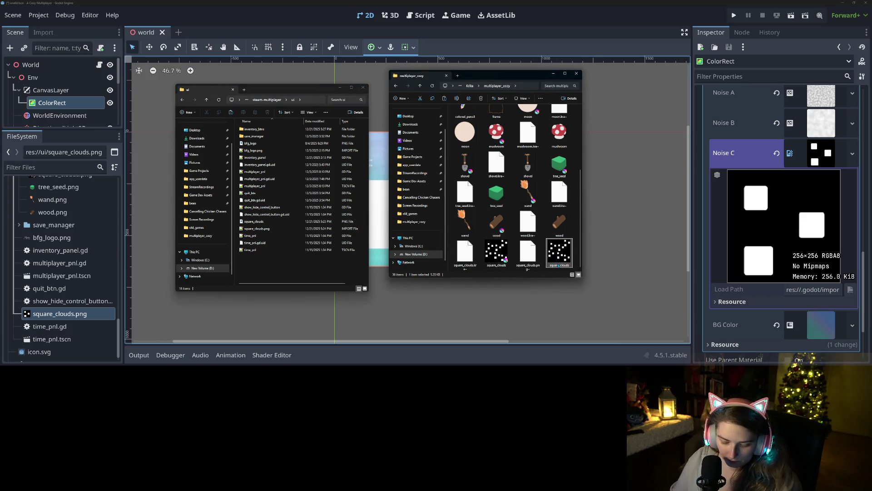
pyautogui.click(330, 267)
pyautogui.hotkey('ctrl', 'v')
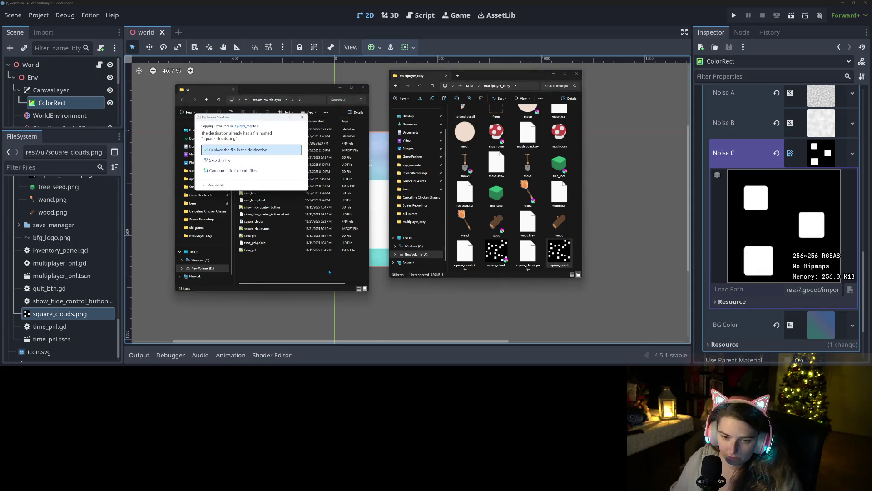
pyautogui.click(258, 148)
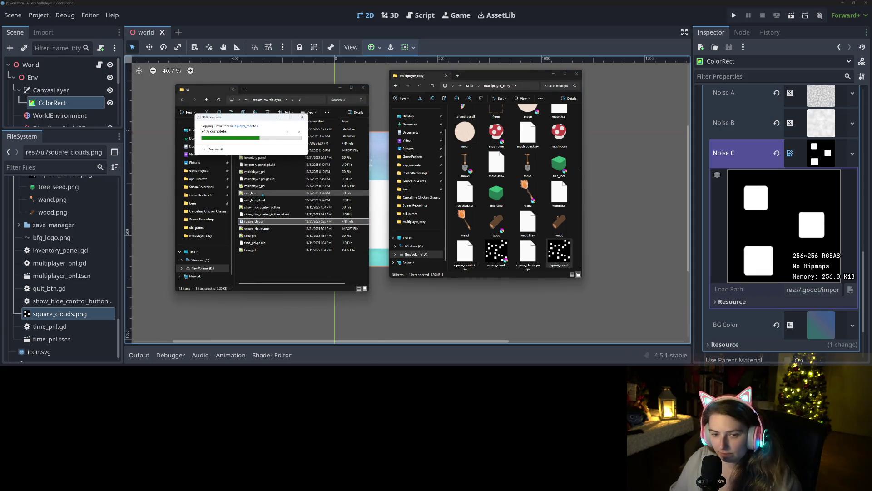
pyautogui.click(268, 26)
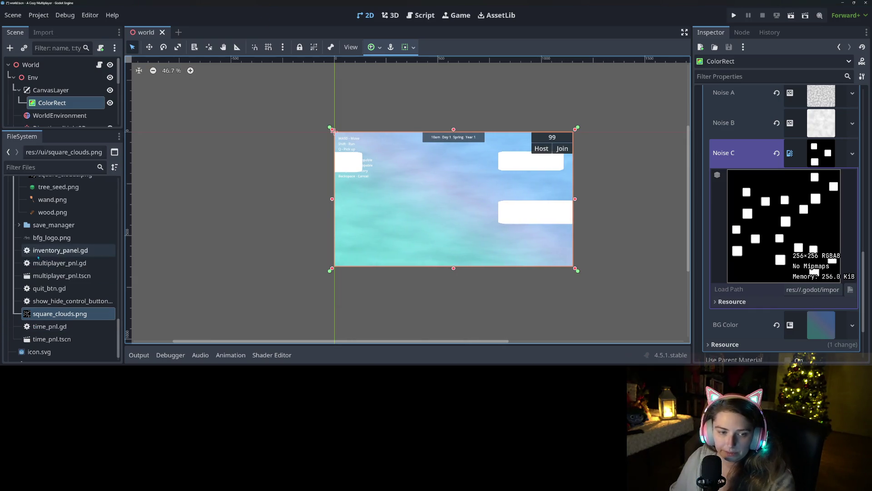
# Delete square_clouds.png from the FileSystem dock, confirm the removal, and reframe the viewport.
pyautogui.press('Delete')
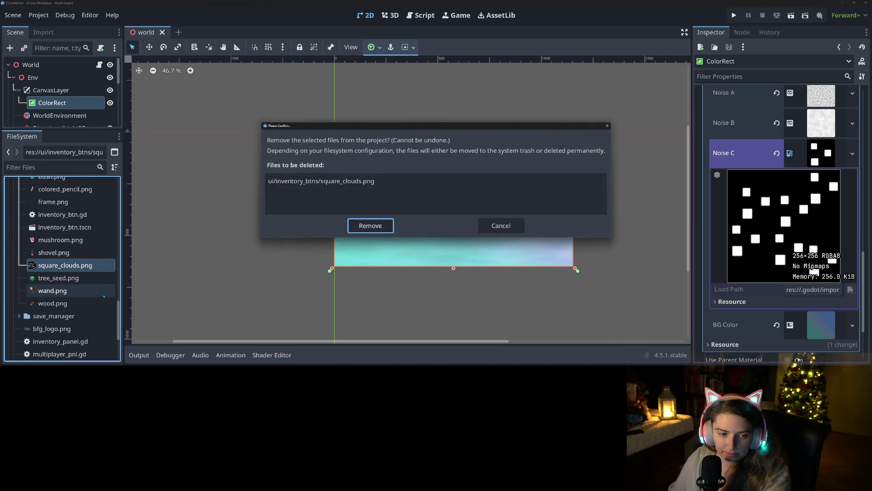
pyautogui.click(370, 228)
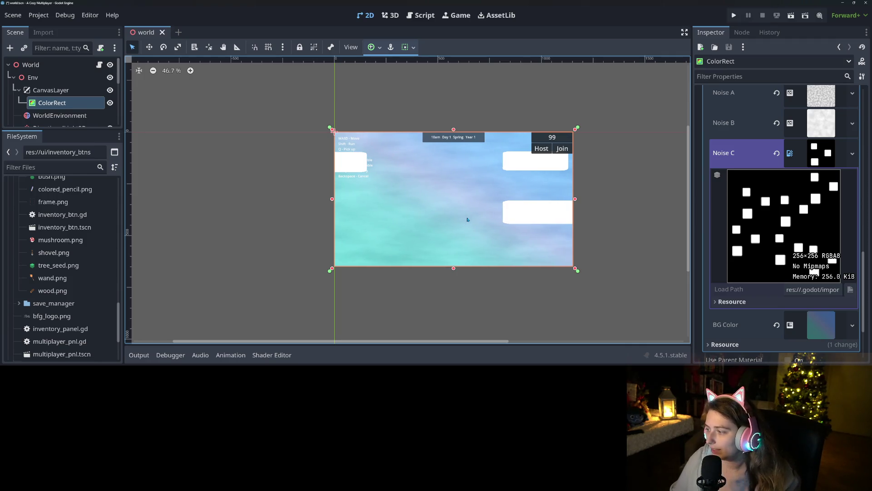
pyautogui.scroll(5, 476, 226)
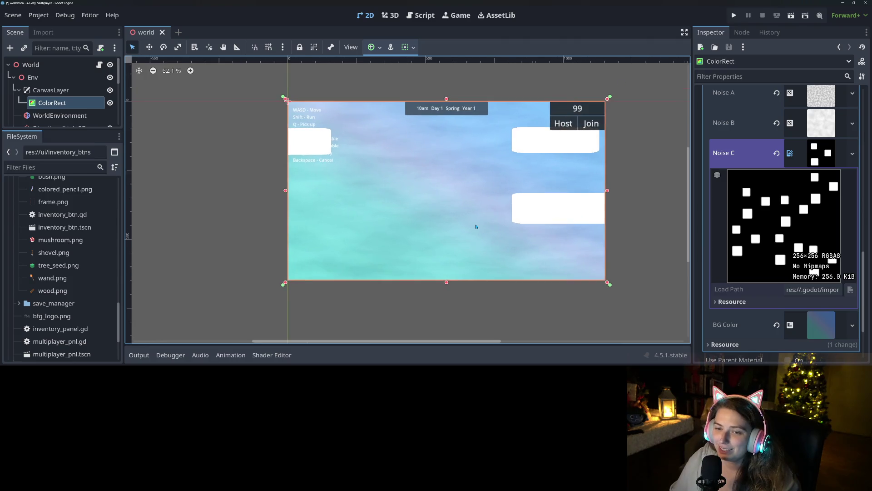
pyautogui.moveTo(451, 242); pyautogui.dragTo(470, 235)
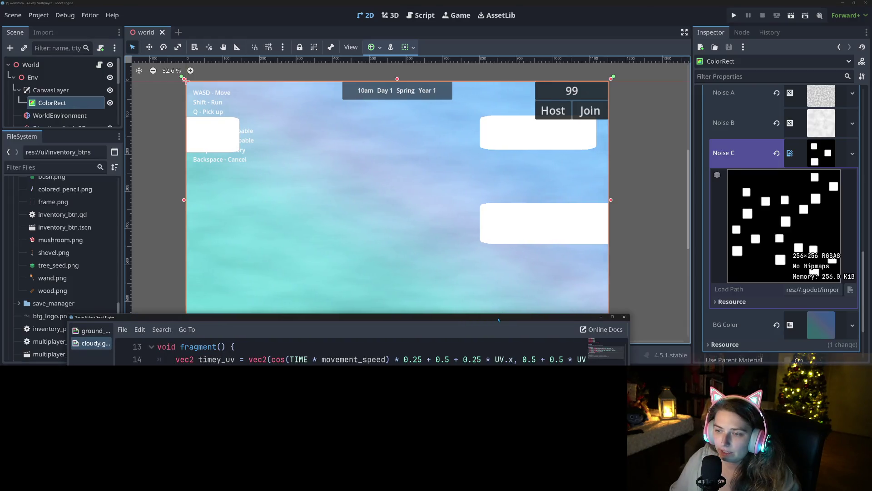
# Inspect line 18's texture(noise_c, timey_uv2) call to trace where timey_uv2 is defined.
pyautogui.moveTo(498, 320)
pyautogui.mouseDown()
pyautogui.moveTo(645, 91)
pyautogui.moveTo(647, 72)
pyautogui.mouseUp()
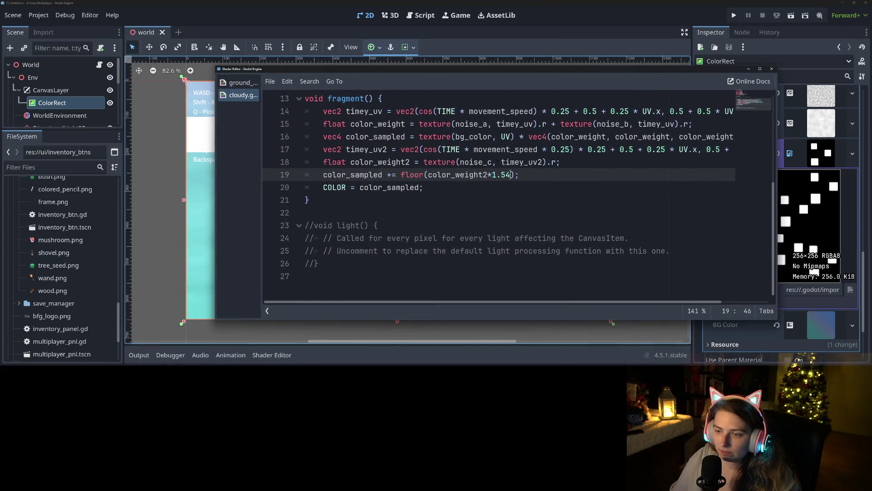
pyautogui.press('Up')
pyautogui.press('End')
pyautogui.scroll(4, 464, 227)
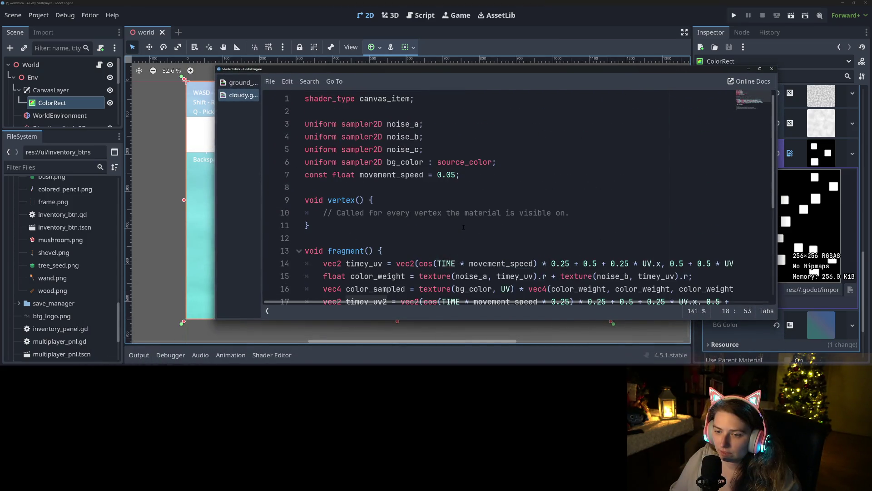
pyautogui.scroll(-3, 464, 227)
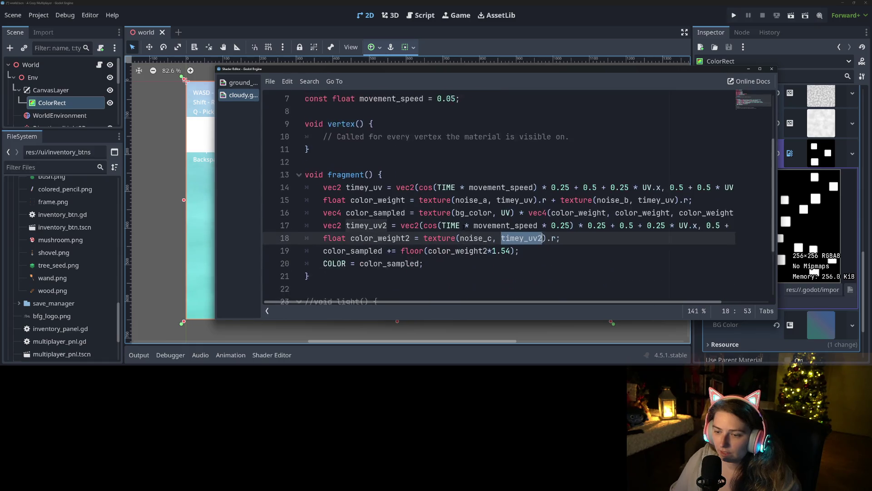
pyautogui.click(520, 200)
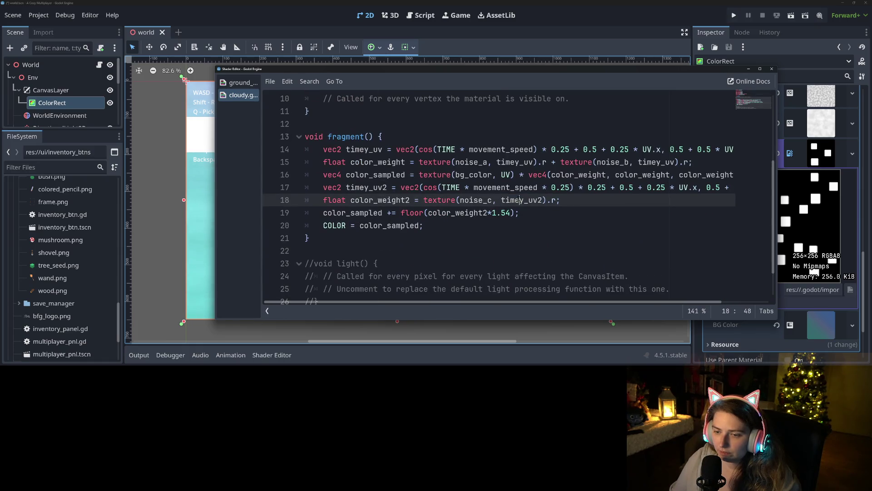
pyautogui.doubleClick(468, 201)
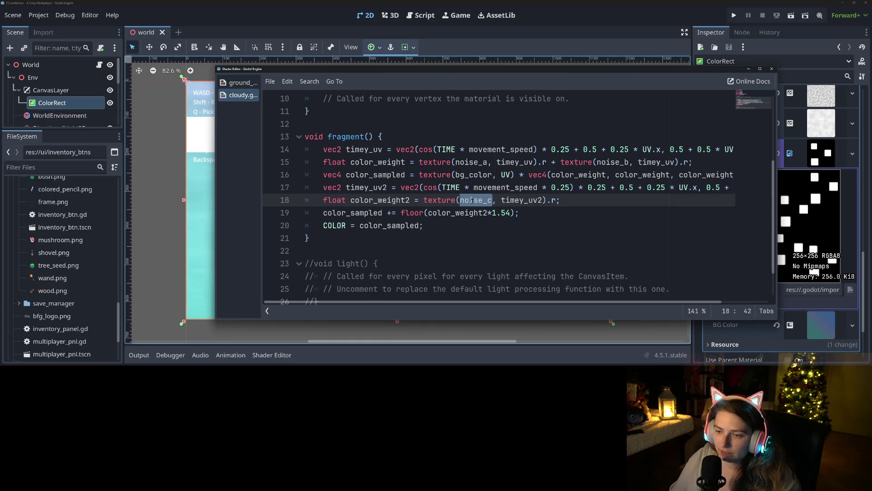
pyautogui.press('Right')
pyautogui.press('Right')
pyautogui.press('Right')
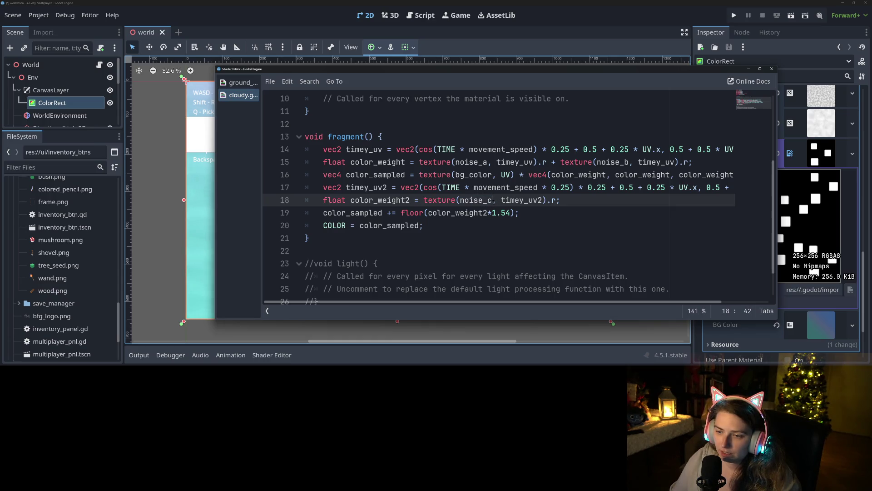
pyautogui.doubleClick(438, 200)
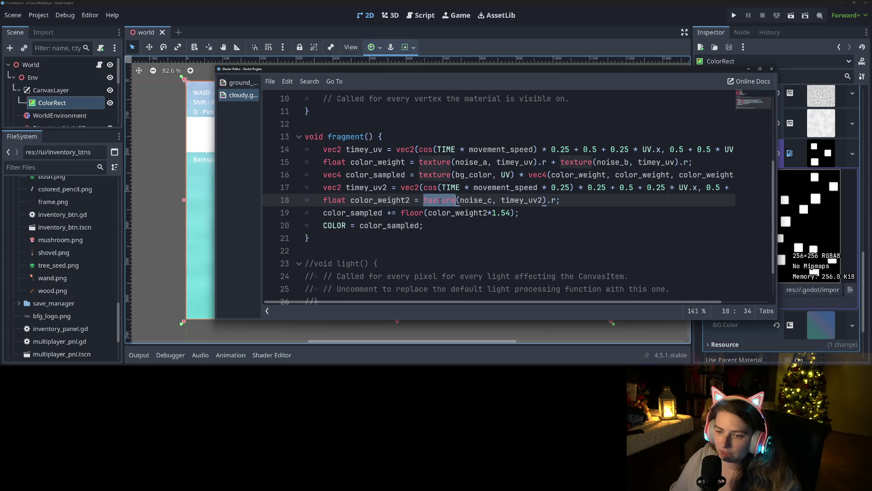
pyautogui.click(497, 200)
pyautogui.doubleClick(505, 200)
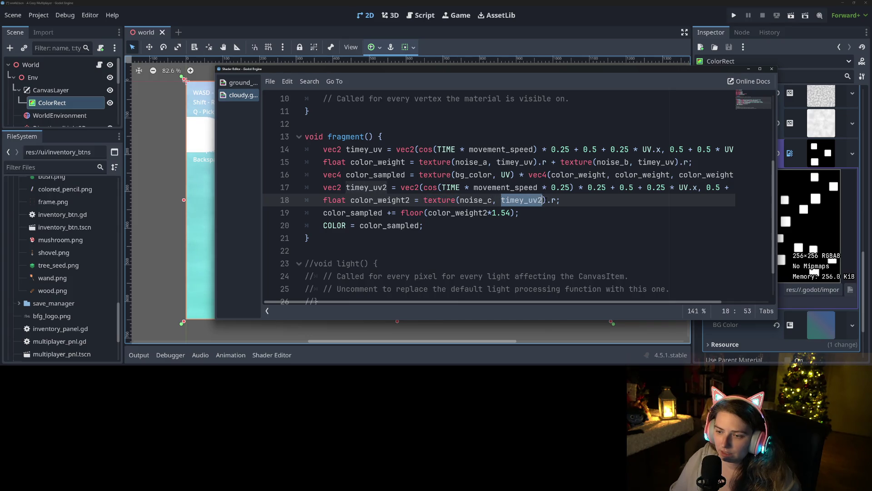
pyautogui.press('Right')
pyautogui.moveTo(522, 302); pyautogui.dragTo(569, 303)
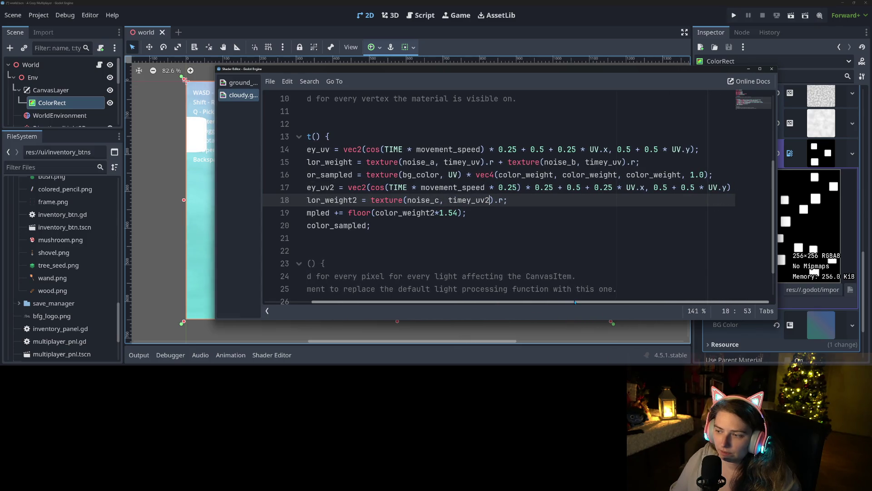
# On line 17, delete the ' * 0.25' after the cosine and the '0.25 *' on UV.x.
pyautogui.click(535, 187)
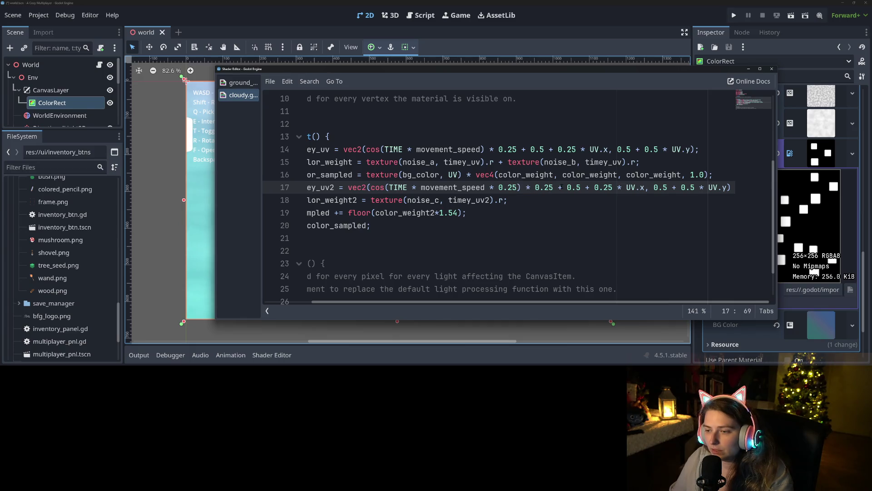
pyautogui.press('Right')
pyautogui.press('Right')
pyautogui.press('Right')
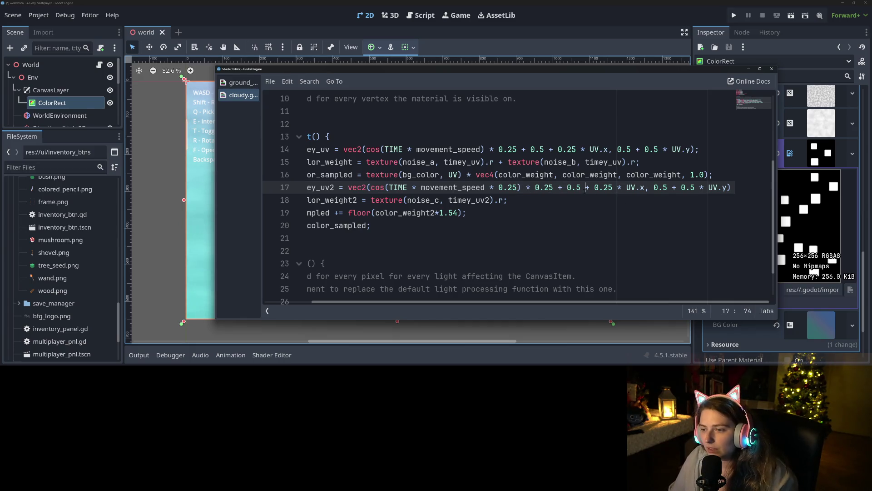
pyautogui.click(567, 187)
pyautogui.moveTo(554, 187); pyautogui.dragTo(527, 187)
pyautogui.press('BackSpace')
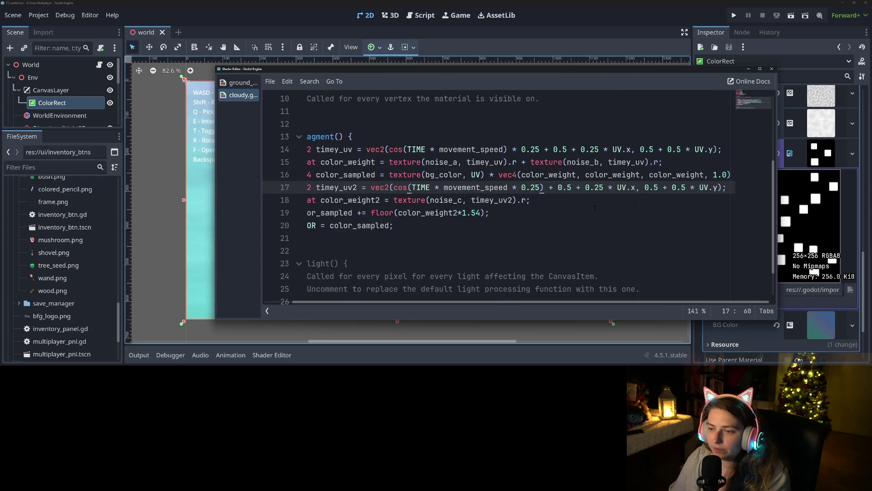
pyautogui.hotkey('alt', 's')
pyautogui.press('Right')
pyautogui.press('Right')
pyautogui.press('Right')
pyautogui.hotkey('shift', 'Right')
pyautogui.hotkey('shift', 'Right')
pyautogui.hotkey('shift', 'Right')
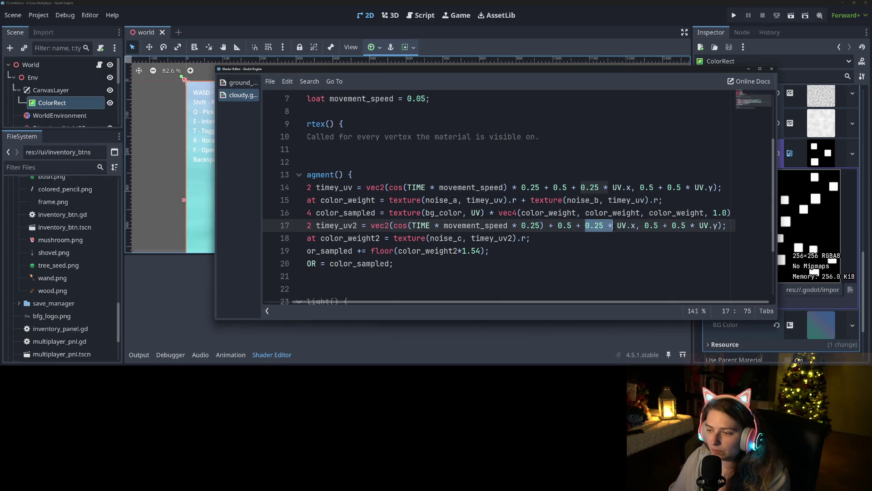
pyautogui.press('BackSpace')
pyautogui.press('BackSpace')
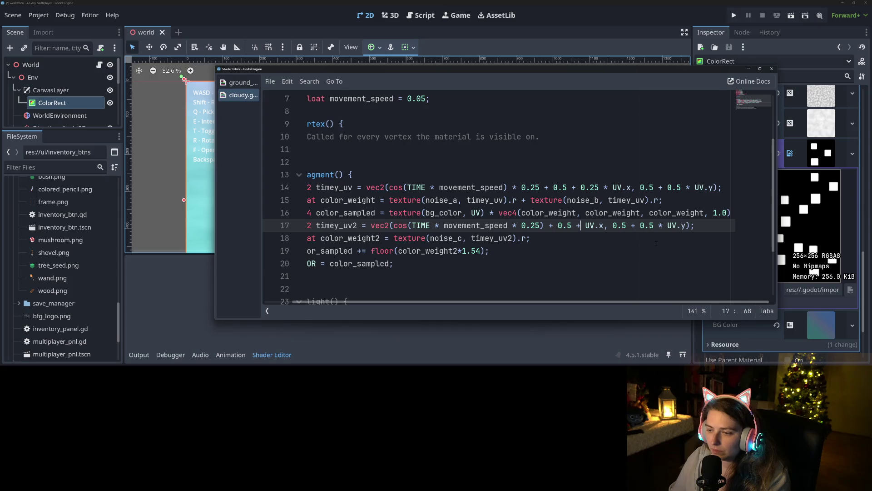
# Remove the '0.5 *' and '0.5 +' terms before UV.y and UV.x, then move the shader window aside.
pyautogui.moveTo(640, 225)
pyautogui.mouseDown()
pyautogui.moveTo(666, 225)
pyautogui.moveTo(613, 225)
pyautogui.mouseUp()
pyautogui.press('BackSpace')
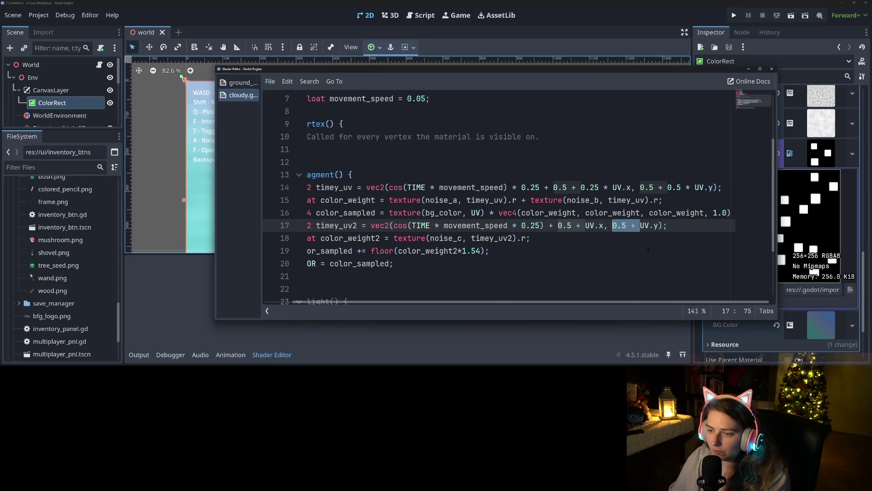
pyautogui.press('BackSpace')
pyautogui.moveTo(585, 226); pyautogui.dragTo(567, 226)
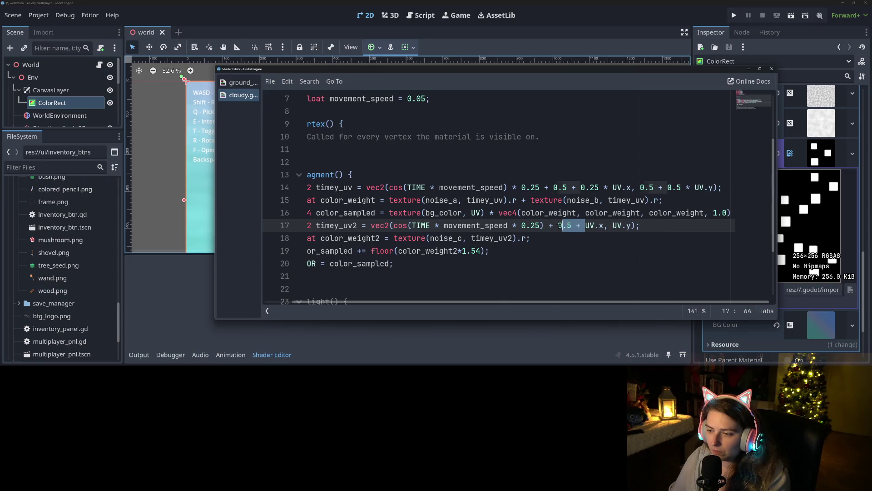
pyautogui.press('BackSpace')
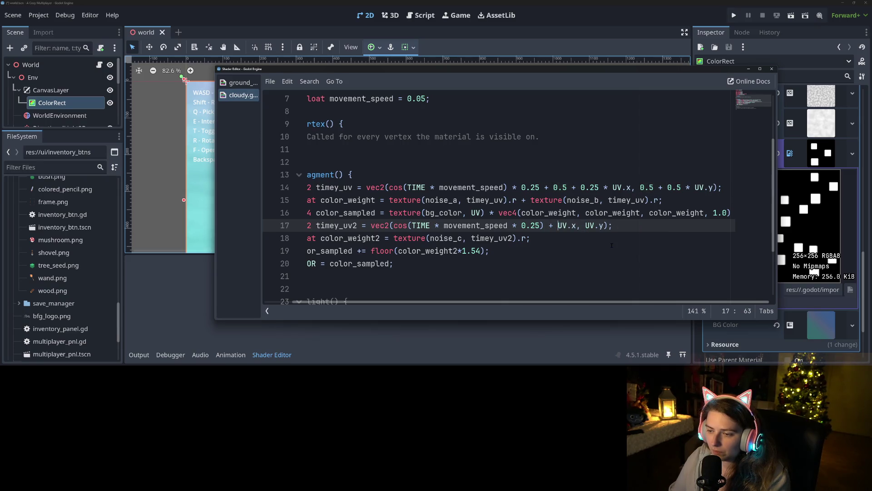
pyautogui.moveTo(533, 67)
pyautogui.mouseDown()
pyautogui.moveTo(487, 286)
pyautogui.moveTo(539, 98)
pyautogui.mouseUp()
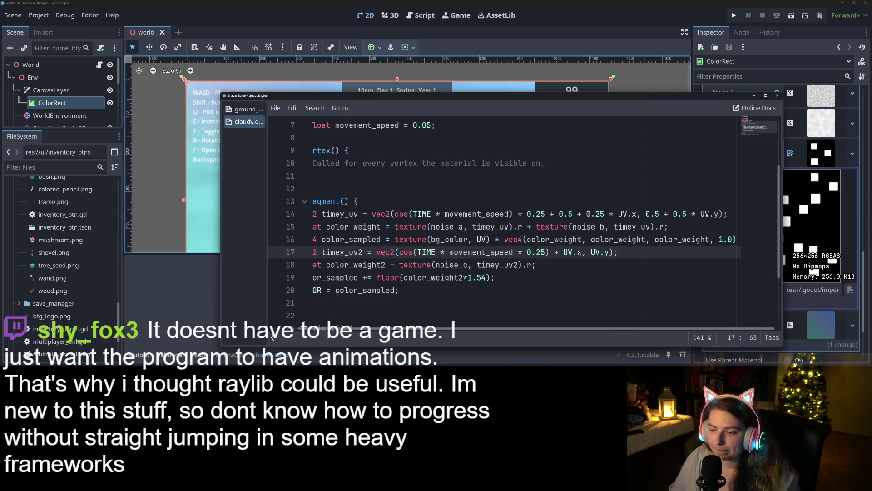
pyautogui.moveTo(532, 102); pyautogui.dragTo(479, 332)
pyautogui.scroll(-2, 481, 236)
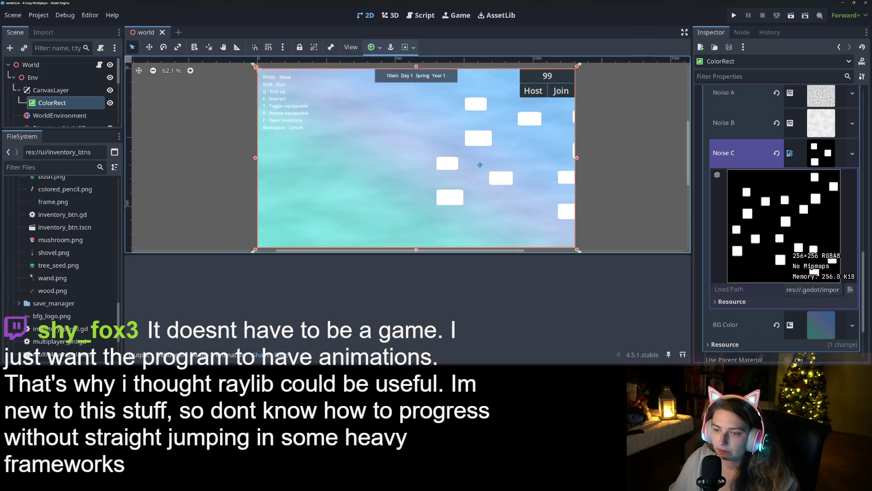
pyautogui.scroll(-1, 479, 165)
pyautogui.click(270, 355)
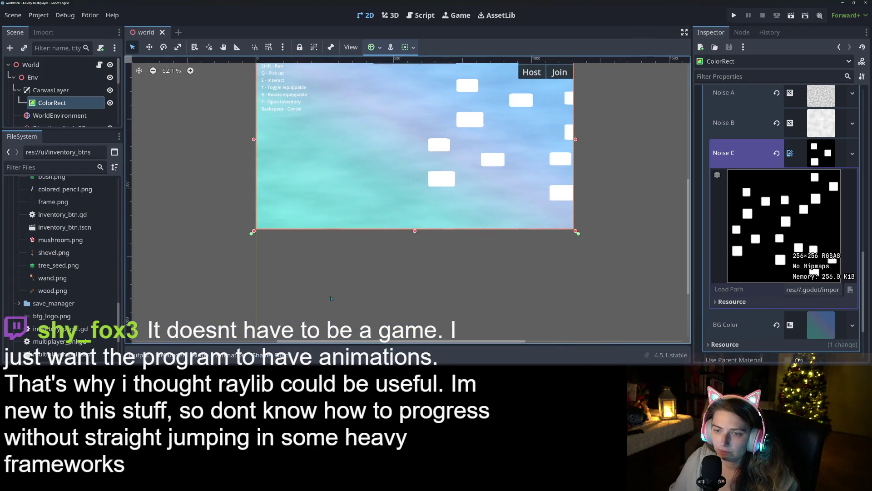
pyautogui.scroll(1, 357, 308)
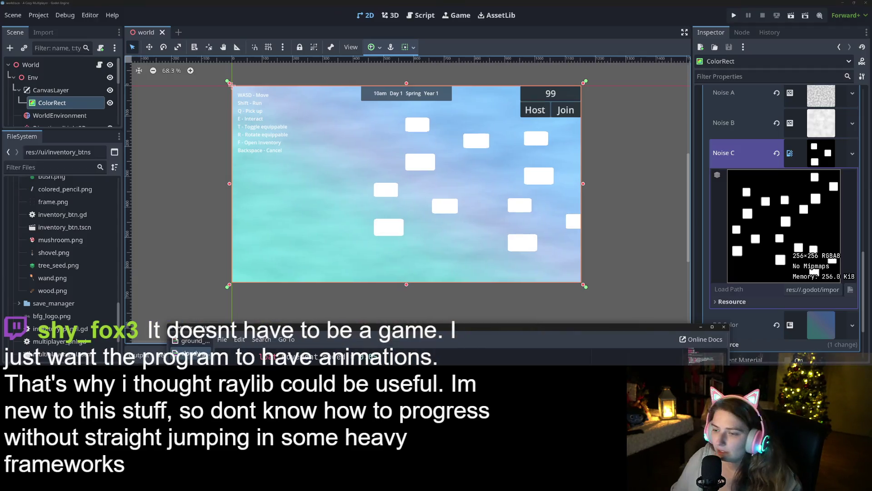
pyautogui.moveTo(495, 363); pyautogui.dragTo(496, 82)
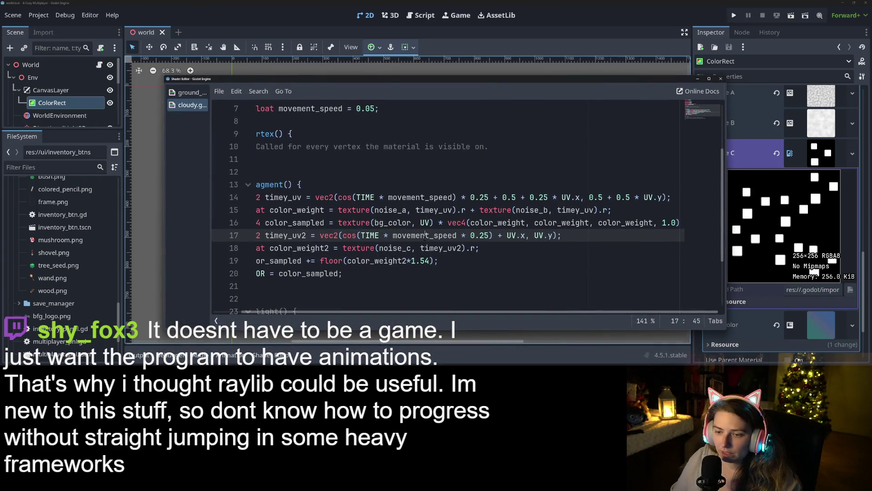
pyautogui.click(435, 235)
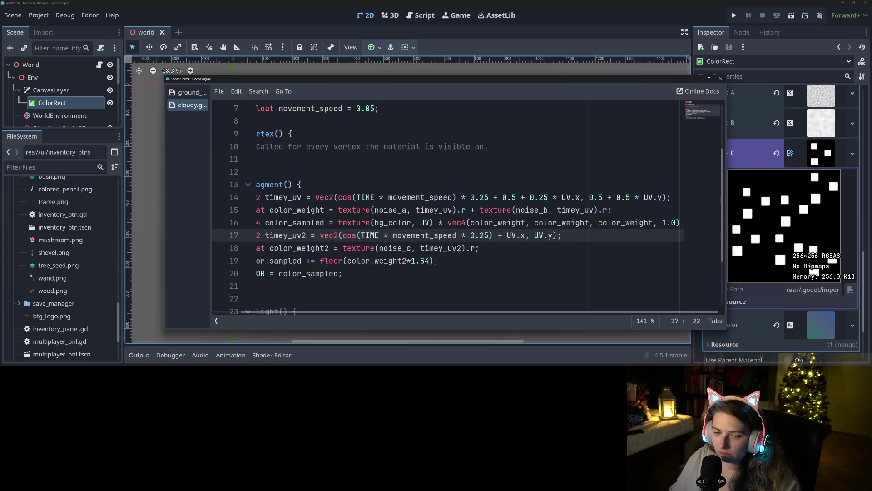
# Insert '0.5*' before vec2 on line 17 and close the shader window to check the sky.
pyautogui.write('0.5*')
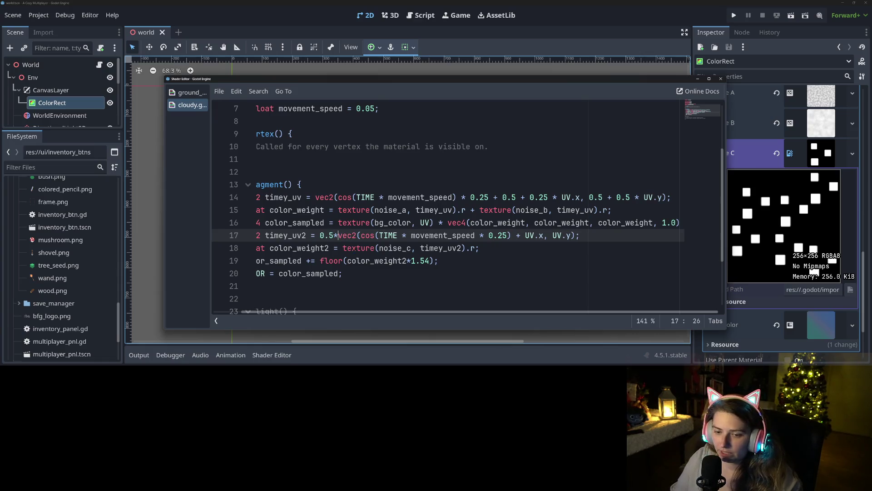
pyautogui.click(721, 79)
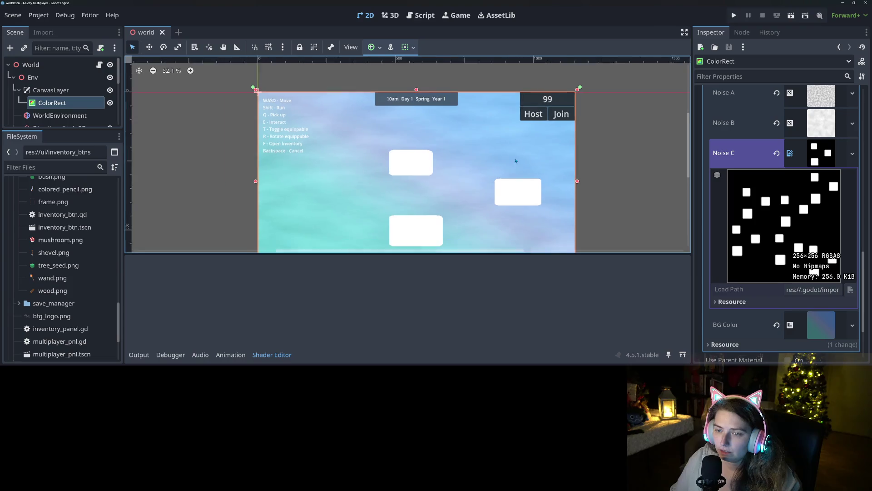
pyautogui.scroll(-1, 515, 160)
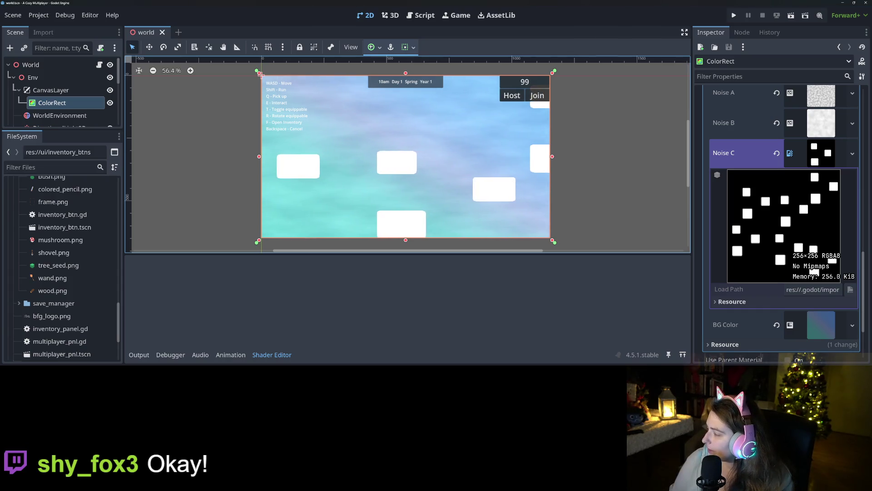
pyautogui.hotkey('alt', 'Tab')
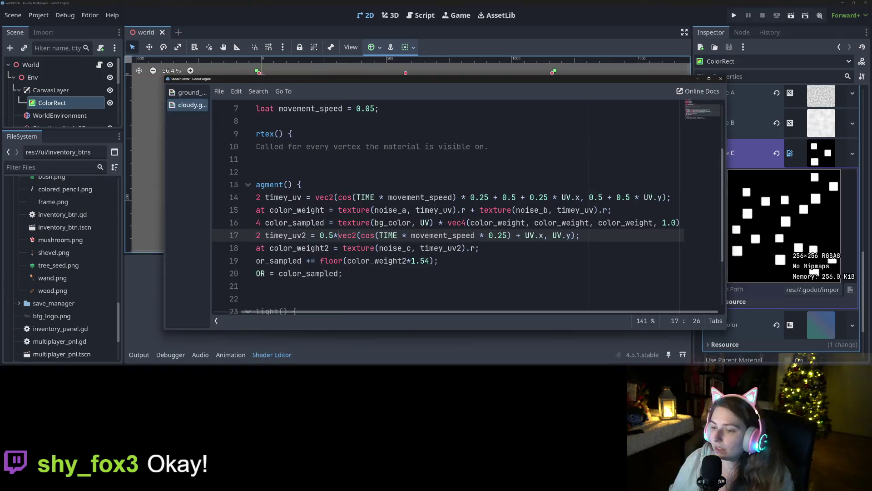
# On line 17, make the outer factor 0.25 and the inner movement speed factor 0.5.
pyautogui.click(504, 264)
pyautogui.click(329, 235)
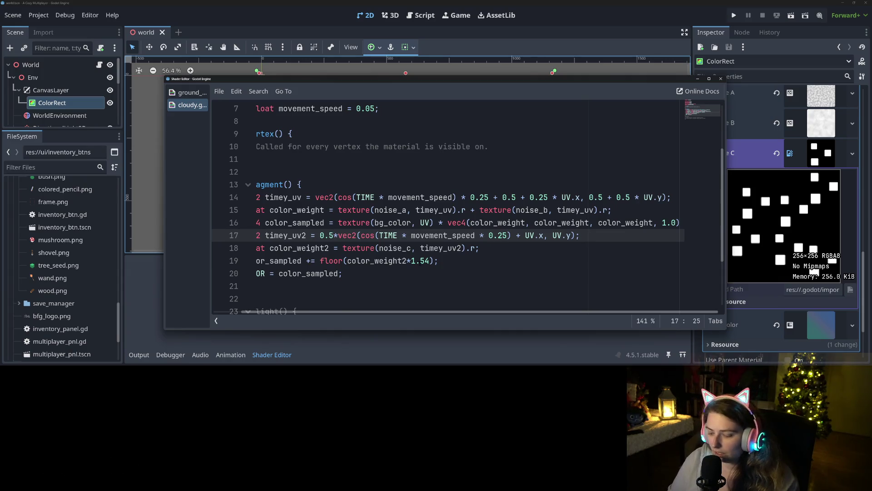
pyautogui.press('BackSpace')
pyautogui.write('25')
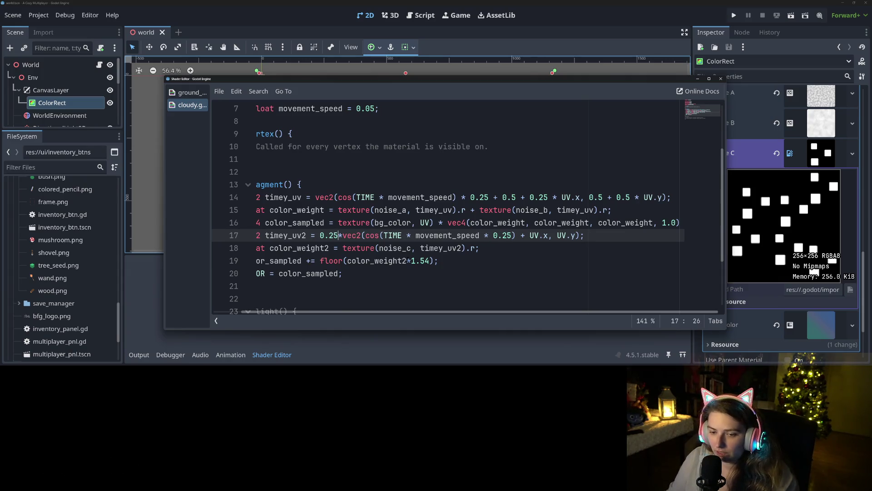
pyautogui.moveTo(508, 80)
pyautogui.mouseDown()
pyautogui.moveTo(513, 250)
pyautogui.moveTo(514, 106)
pyautogui.mouseUp()
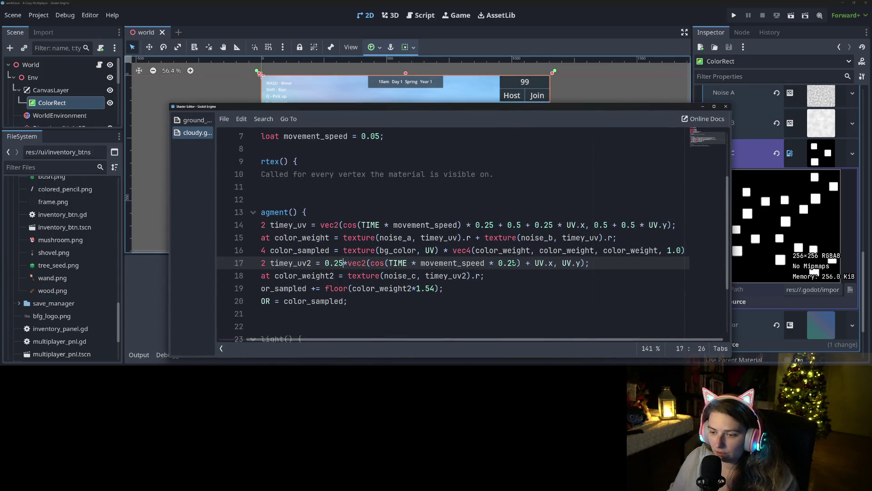
pyautogui.press('BackSpace')
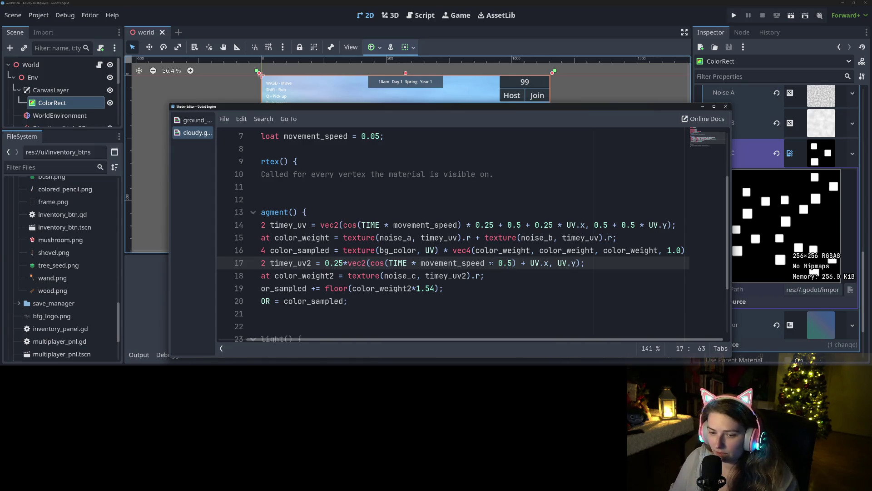
# Append '+ vec2(0.5, 0.5)' to timey_uv2 and bring the main editor forward to view the sky.
pyautogui.write('0.5+')
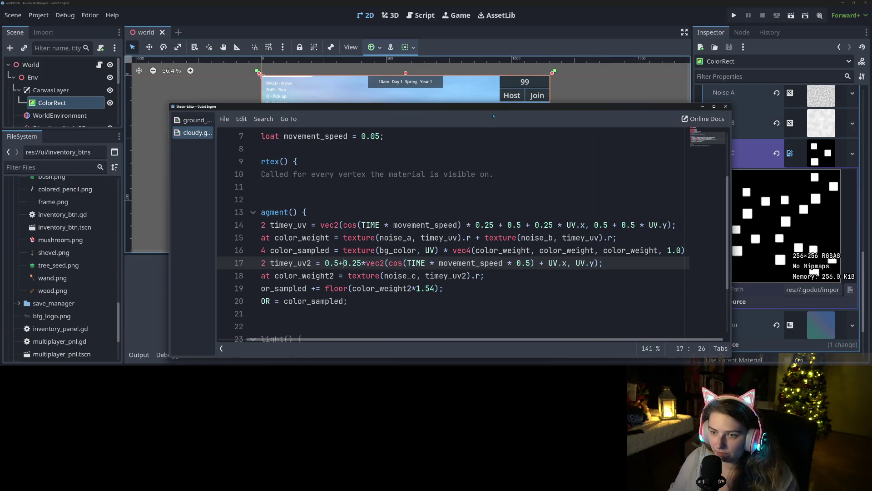
pyautogui.press('BackSpace')
pyautogui.press('BackSpace')
pyautogui.press('BackSpace')
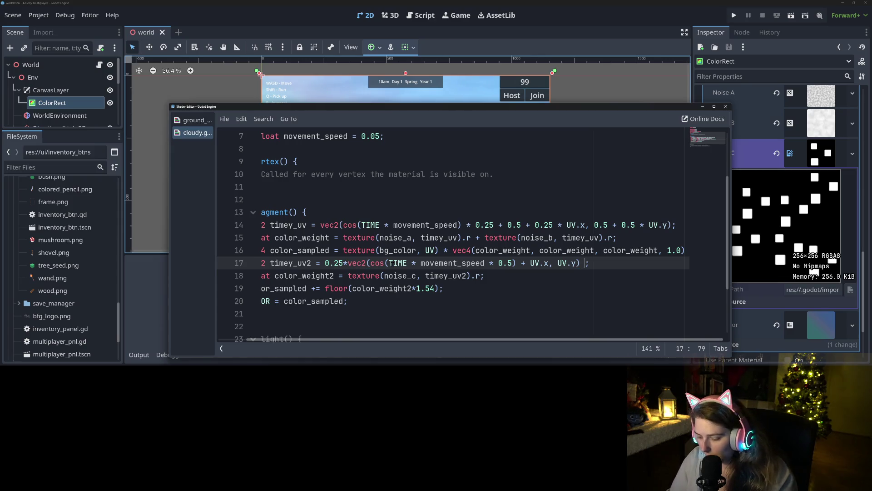
pyautogui.write('+ vec')
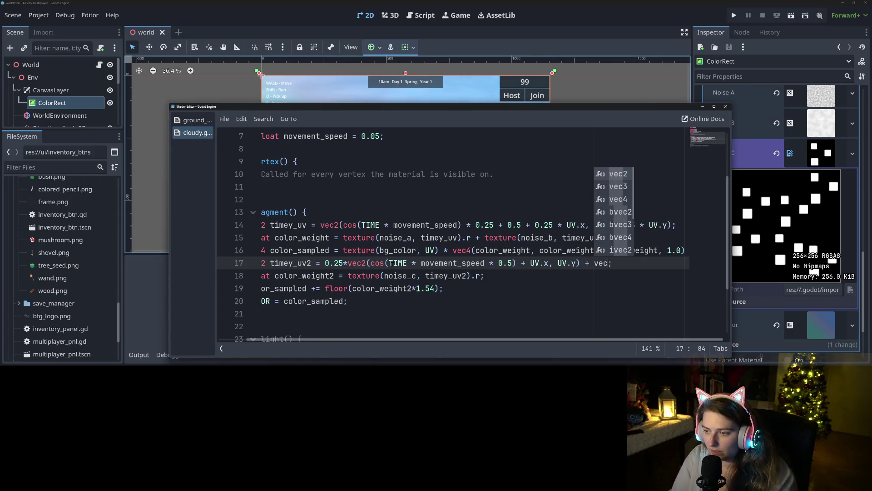
pyautogui.write('2')
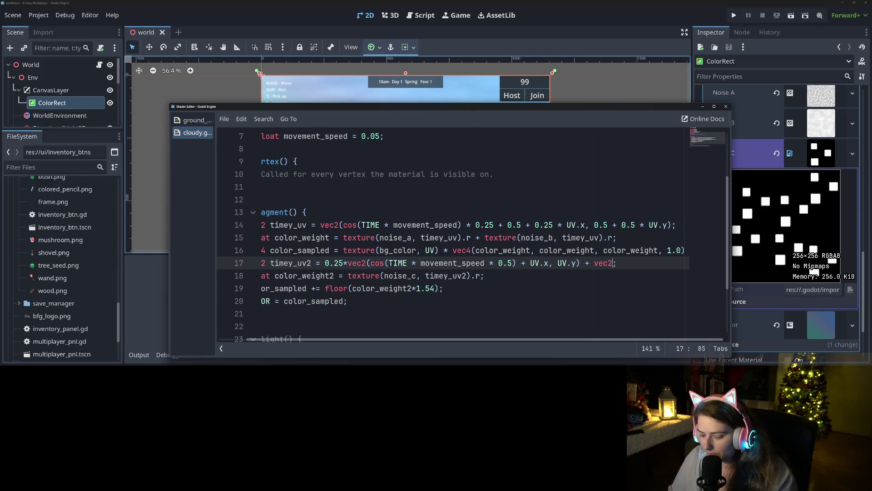
pyautogui.write('(0.5, ')
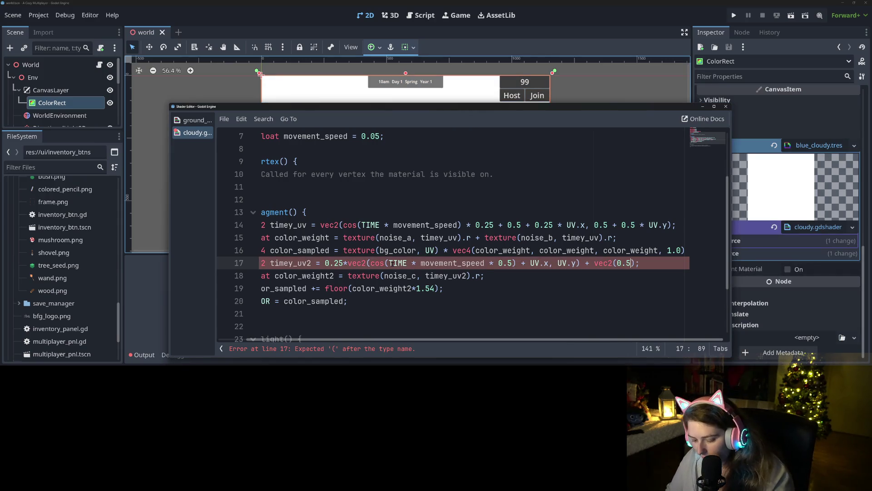
pyautogui.write('0.5')
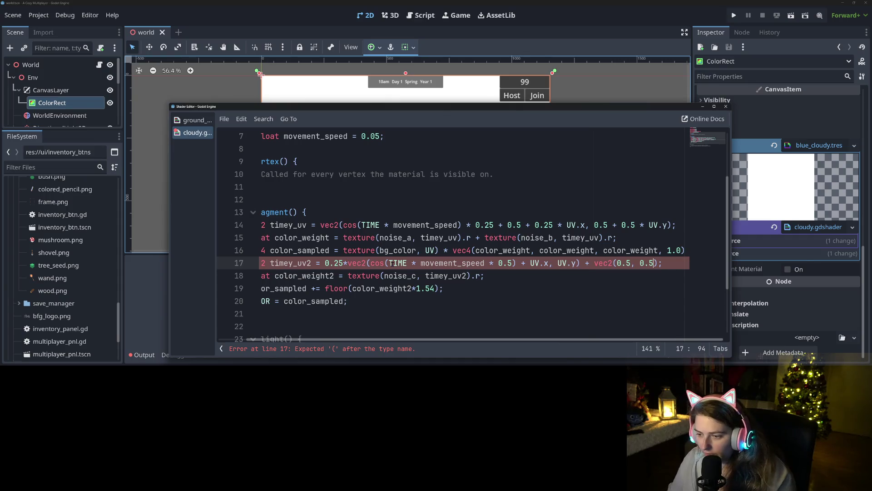
pyautogui.moveTo(524, 106)
pyautogui.mouseDown()
pyautogui.moveTo(491, 296)
pyautogui.moveTo(481, 261)
pyautogui.moveTo(492, 89)
pyautogui.moveTo(464, 95)
pyautogui.mouseUp()
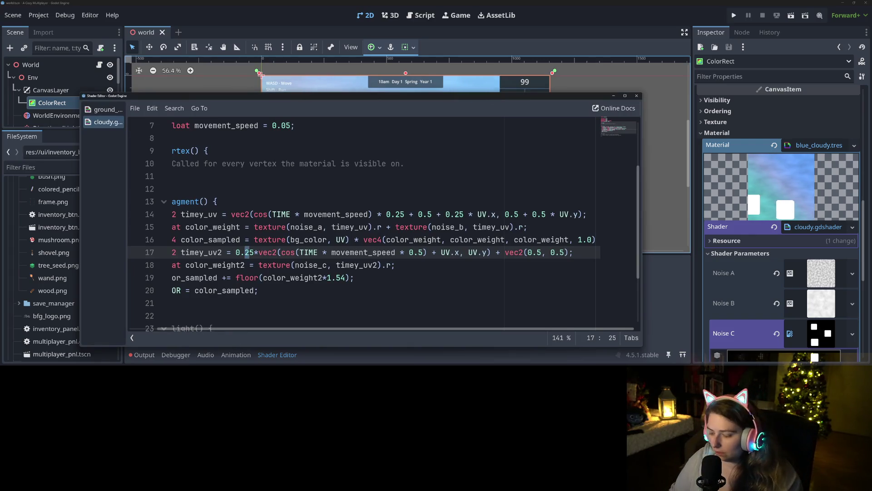
pyautogui.click(588, 2)
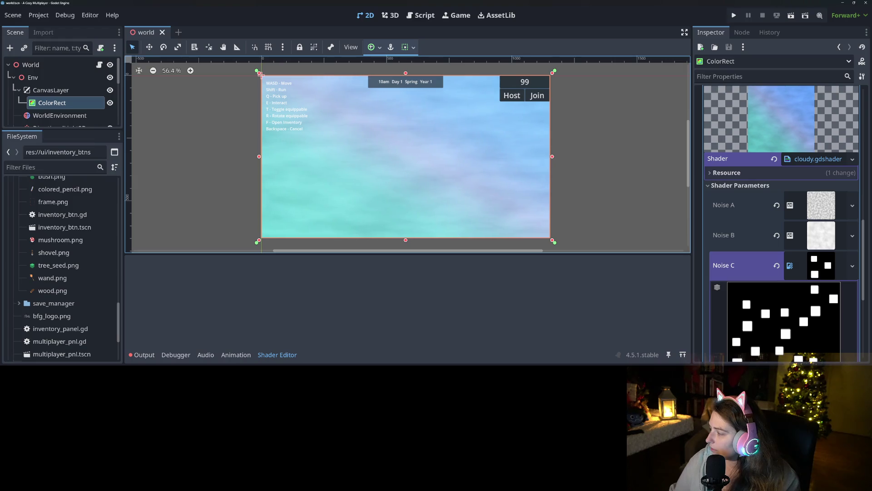
# Change the 0.25 scale to 0.1 and delete '+ vec2(0.5, 0.5)', checking the sky after each edit.
pyautogui.hotkey('alt', 'Tab')
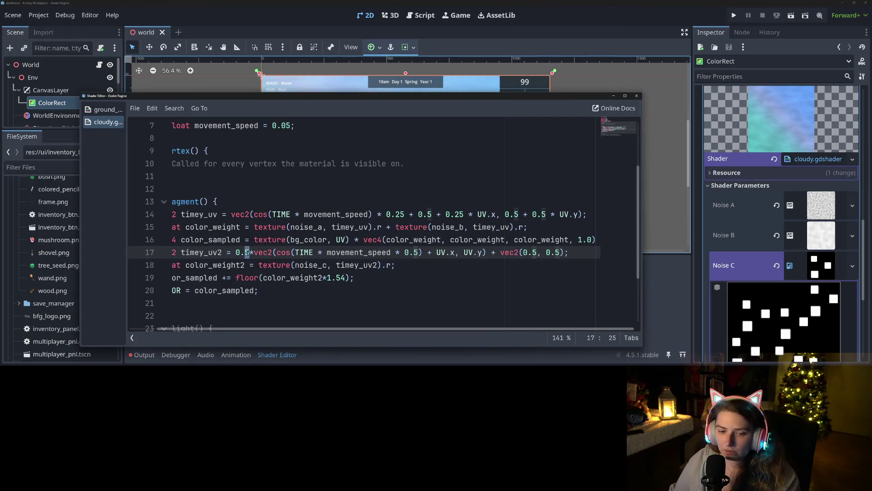
pyautogui.write('1')
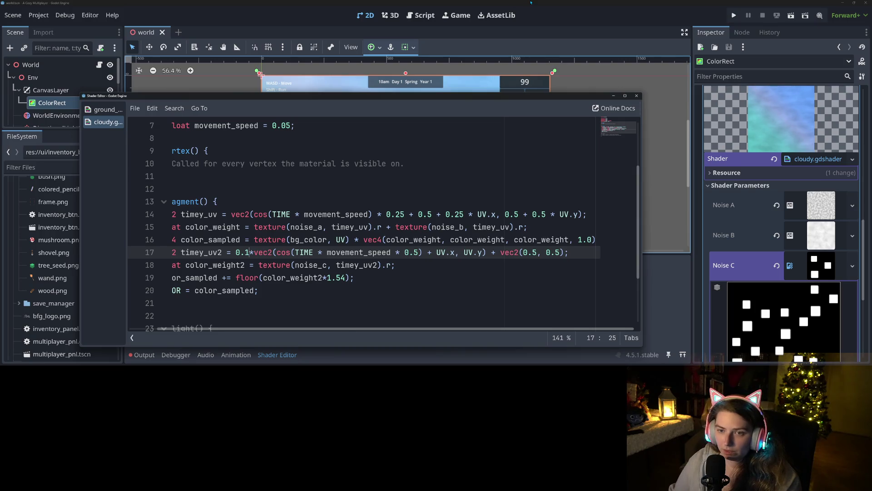
pyautogui.hotkey('alt', 'Tab')
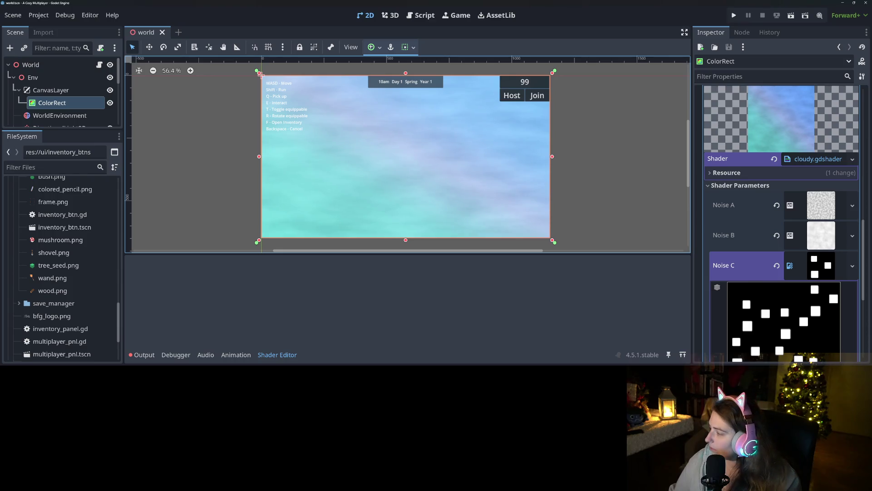
pyautogui.hotkey('alt', 'Tab')
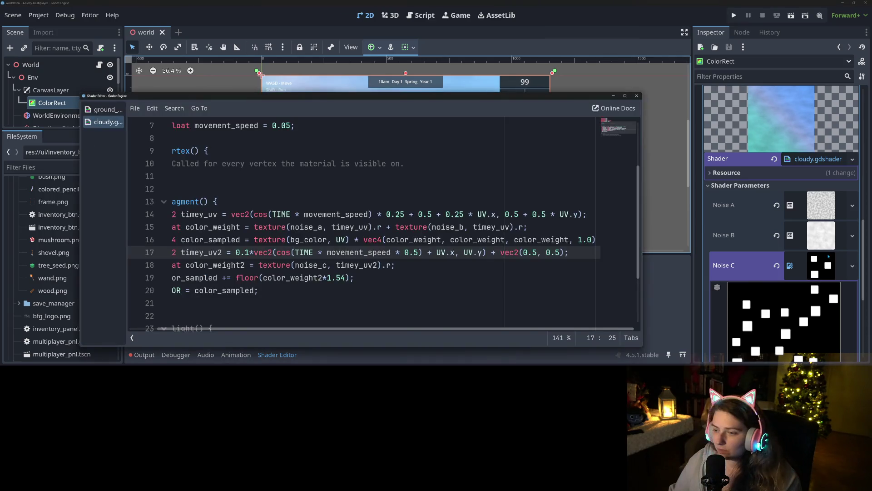
pyautogui.moveTo(564, 252); pyautogui.dragTo(501, 252)
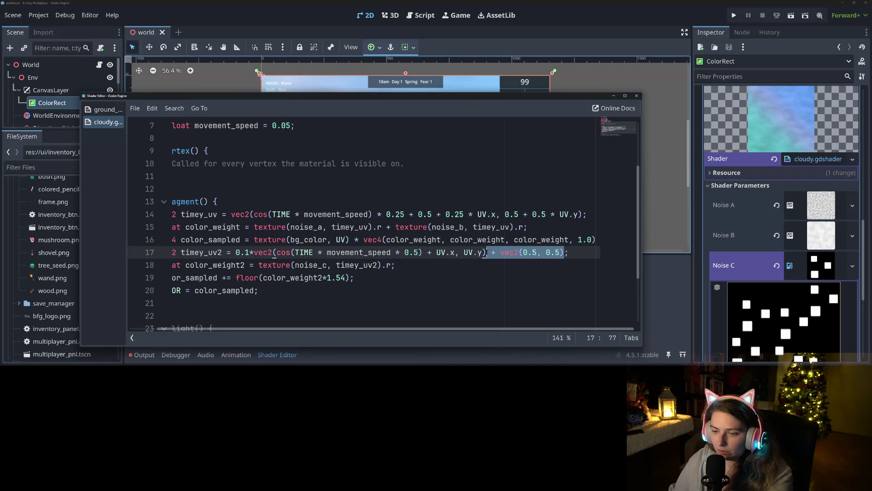
pyautogui.press('BackSpace')
pyautogui.click(617, 2)
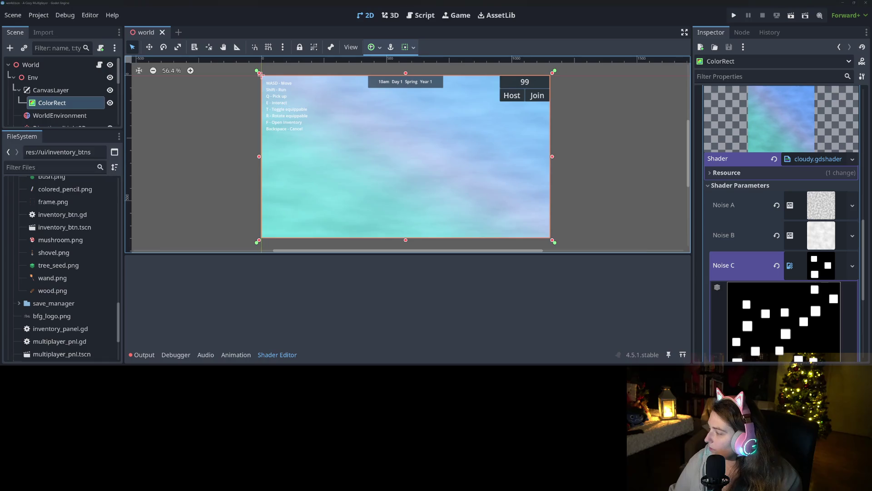
pyautogui.hotkey('alt', 'Tab')
pyautogui.press('Up')
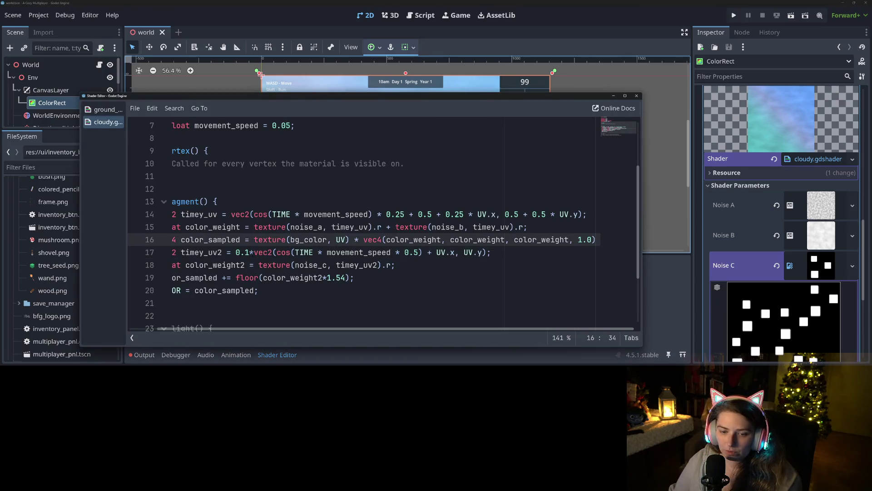
# Delete the 0.1* factor, briefly try 10.0* then remove it, checking the sky preview.
pyautogui.doubleClick(248, 253)
pyautogui.press('BackSpace')
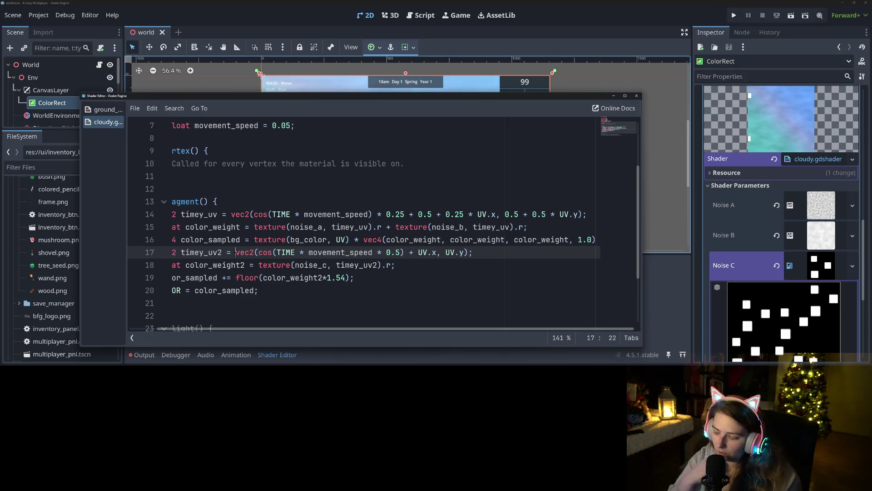
pyautogui.write('10*')
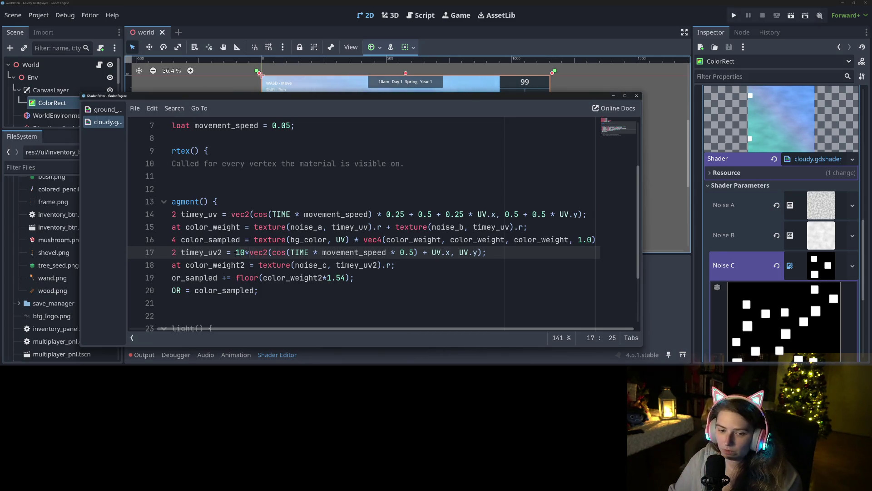
pyautogui.moveTo(468, 100)
pyautogui.mouseDown()
pyautogui.moveTo(454, 246)
pyautogui.moveTo(464, 154)
pyautogui.mouseUp()
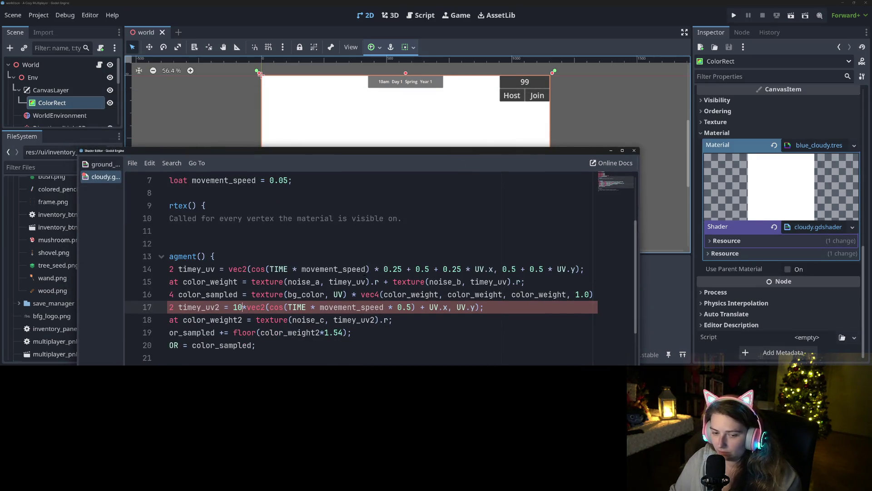
pyautogui.press('Left')
pyautogui.write('.0')
pyautogui.moveTo(445, 153)
pyautogui.mouseDown()
pyautogui.moveTo(407, 315)
pyautogui.moveTo(439, 201)
pyautogui.moveTo(440, 208)
pyautogui.moveTo(487, 107)
pyautogui.mouseUp()
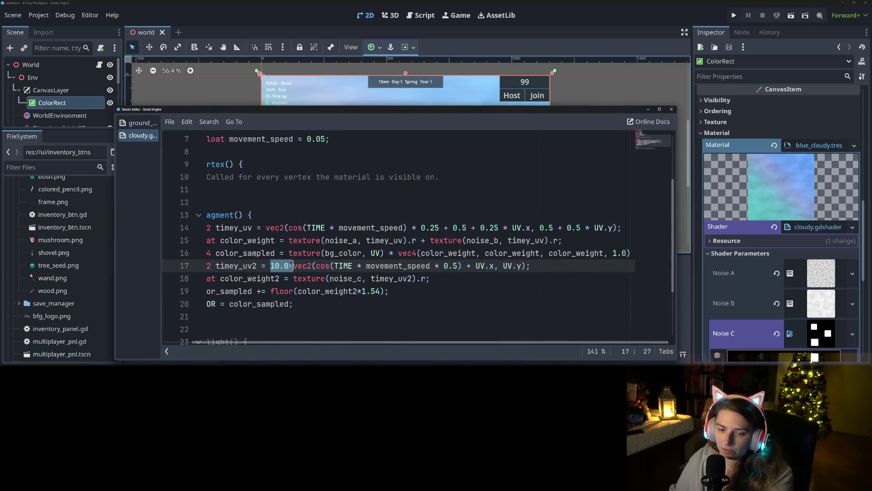
pyautogui.press('BackSpace')
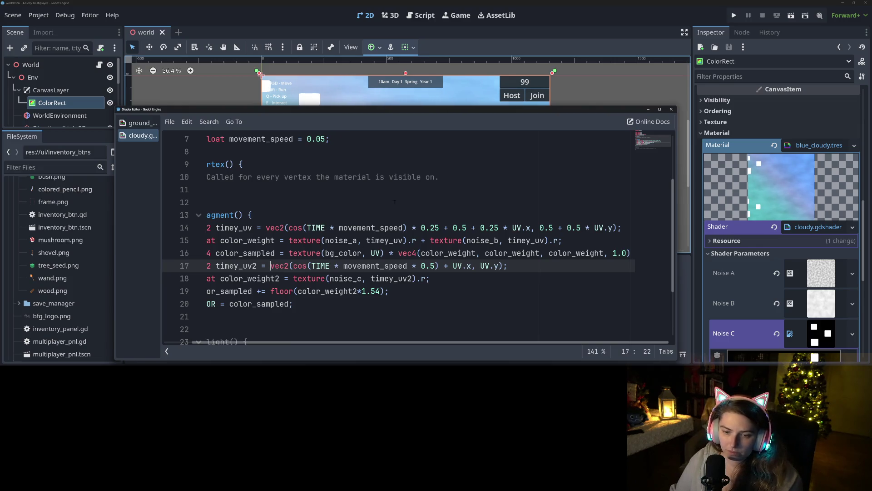
pyautogui.moveTo(440, 115)
pyautogui.mouseDown()
pyautogui.moveTo(417, 216)
pyautogui.moveTo(421, 181)
pyautogui.moveTo(394, 265)
pyautogui.mouseUp()
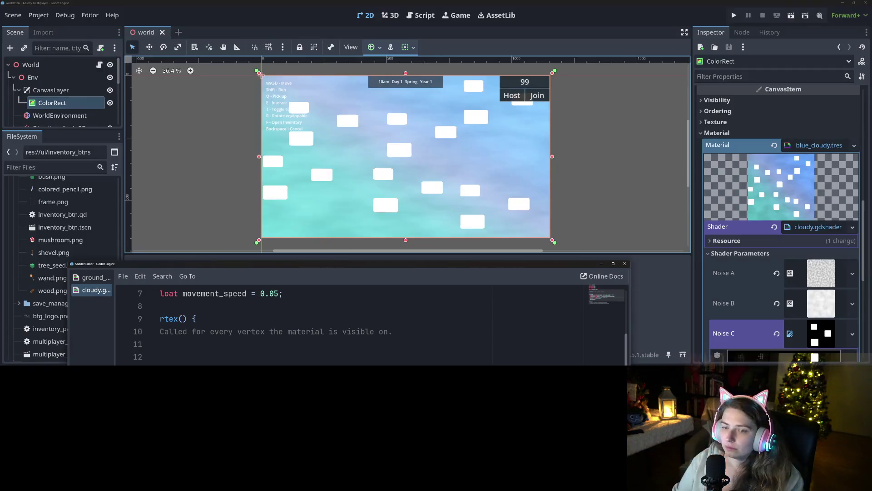
# Try a 3.0 scale factor in line 17's timey_uv2, then remove it while checking the sky.
pyautogui.moveTo(518, 265)
pyautogui.mouseDown()
pyautogui.moveTo(612, 165)
pyautogui.moveTo(616, 63)
pyautogui.mouseUp()
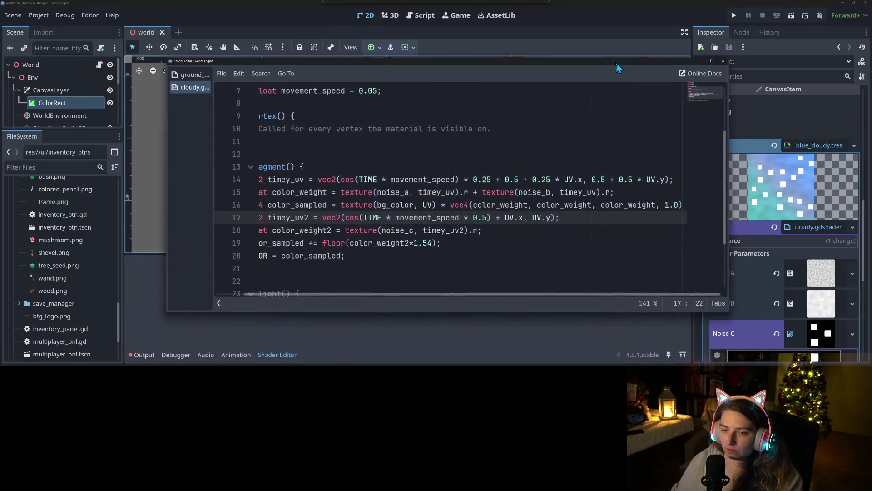
pyautogui.write('0.3*')
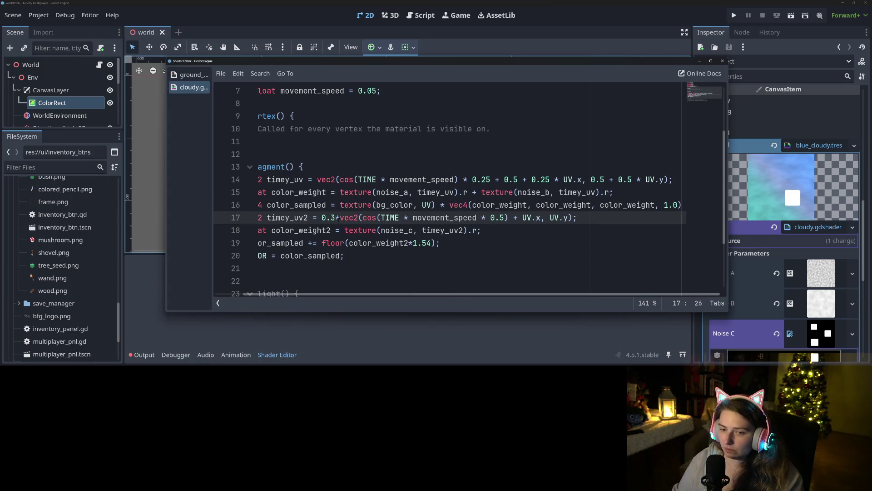
pyautogui.hotkey('shift', 'Left')
pyautogui.hotkey('shift', 'Left')
pyautogui.hotkey('shift', 'Left')
pyautogui.write('3.0')
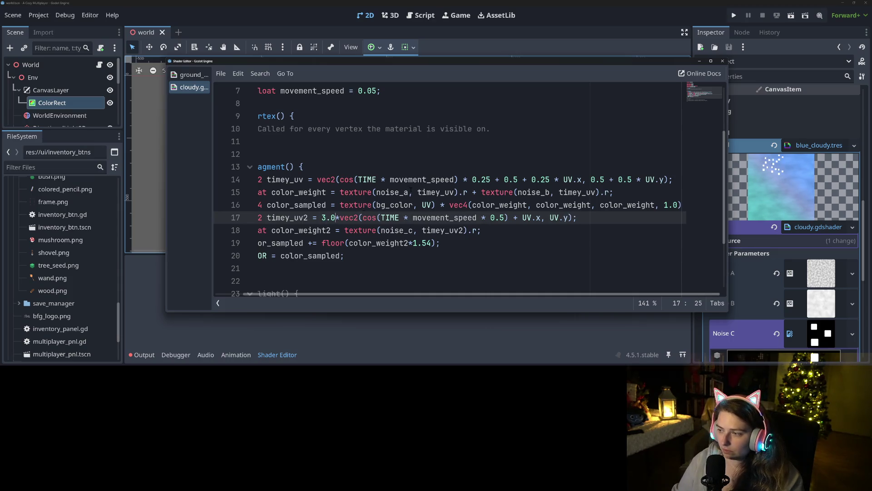
pyautogui.moveTo(467, 63)
pyautogui.mouseDown()
pyautogui.moveTo(457, 250)
pyautogui.moveTo(432, 293)
pyautogui.moveTo(448, 188)
pyautogui.moveTo(446, 152)
pyautogui.moveTo(428, 244)
pyautogui.moveTo(430, 135)
pyautogui.mouseUp()
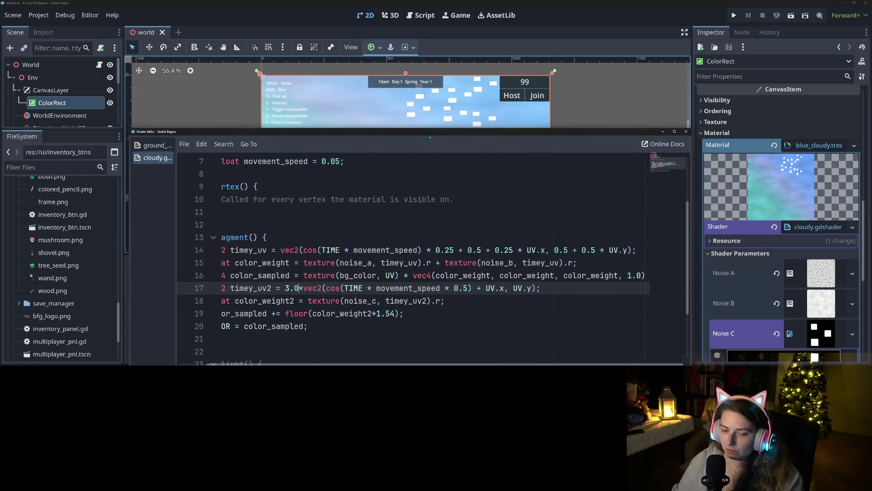
pyautogui.scroll(-2, 432, 259)
pyautogui.scroll(2, 431, 259)
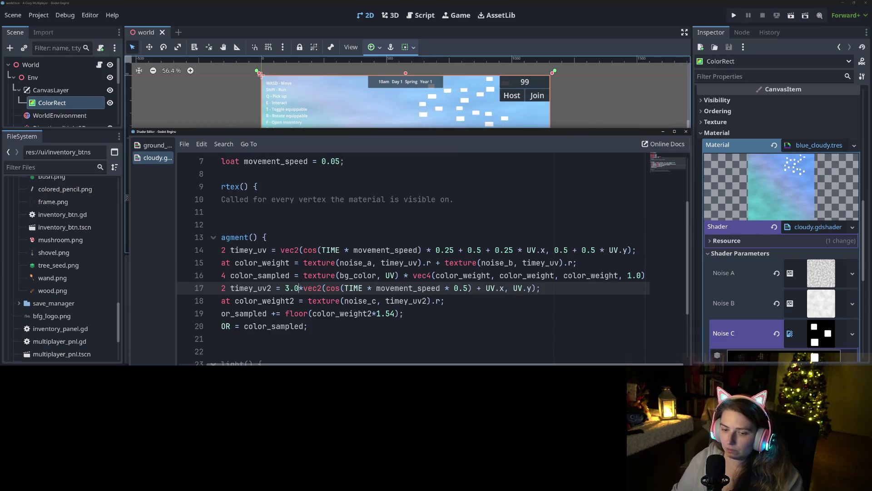
pyautogui.press('BackSpace')
pyautogui.press('BackSpace')
pyautogui.press('BackSpace')
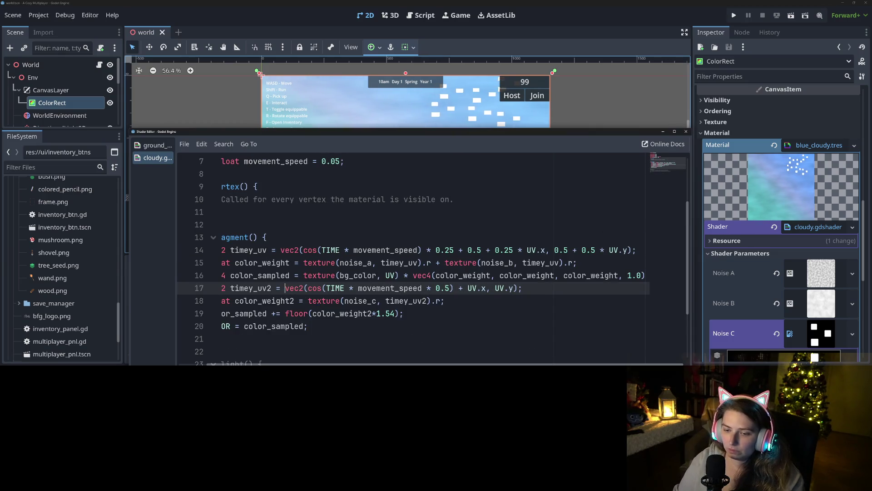
pyautogui.moveTo(432, 129)
pyautogui.mouseDown()
pyautogui.moveTo(424, 259)
pyautogui.moveTo(412, 244)
pyautogui.moveTo(391, 89)
pyautogui.mouseUp()
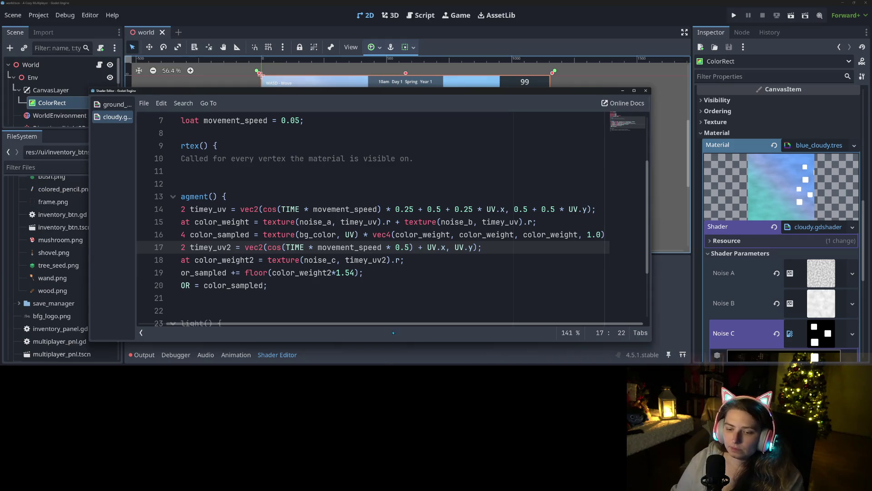
pyautogui.hscroll(-2, 368, 327)
pyautogui.hscroll(-1, 368, 327)
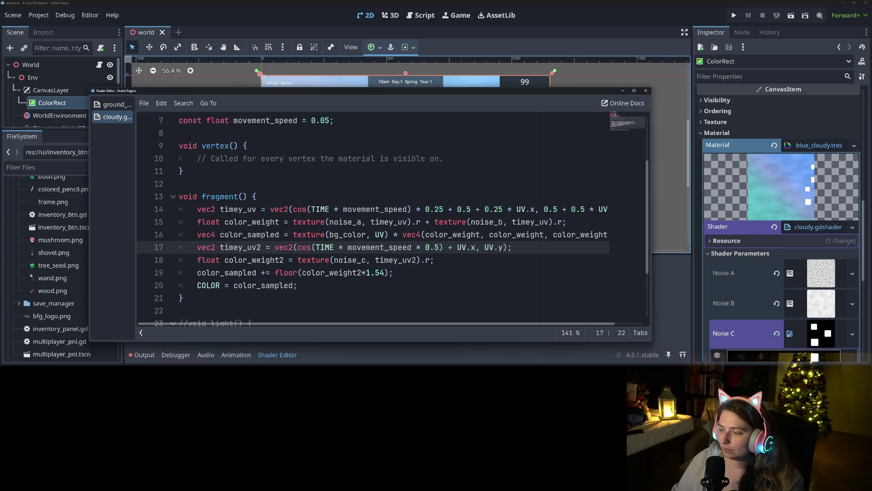
# Settle line 17 on vec2(cos(TIME*movement_speed*0.25)+0.5+0.25*UV.x, 0.5+0.5*UV.y) for cloud spots.
pyautogui.click(742, 338)
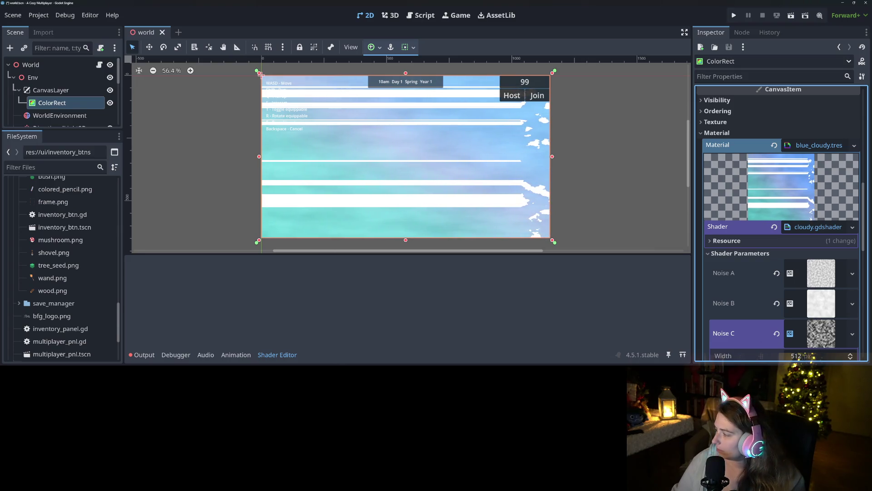
pyautogui.hotkey('alt', 'Tab')
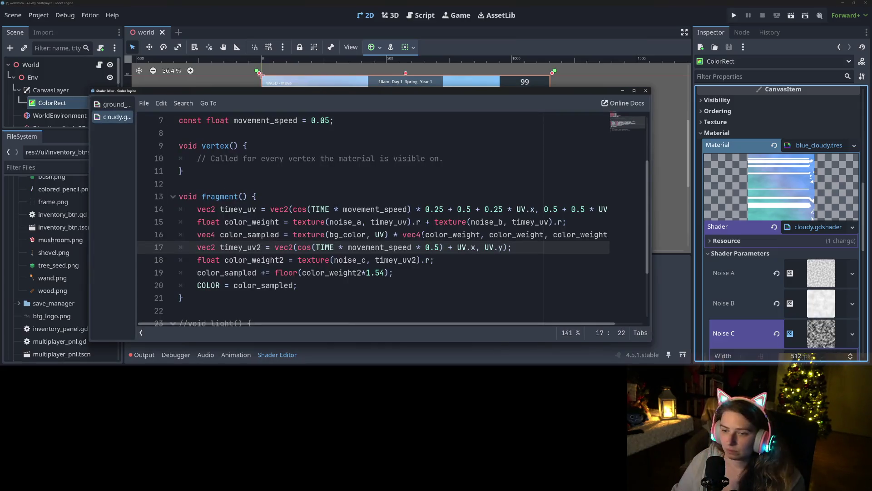
pyautogui.hotkey('ctrl', 'shift', 'z')
pyautogui.hotkey('ctrl', 'shift', 'z')
pyautogui.hotkey('ctrl', 'z')
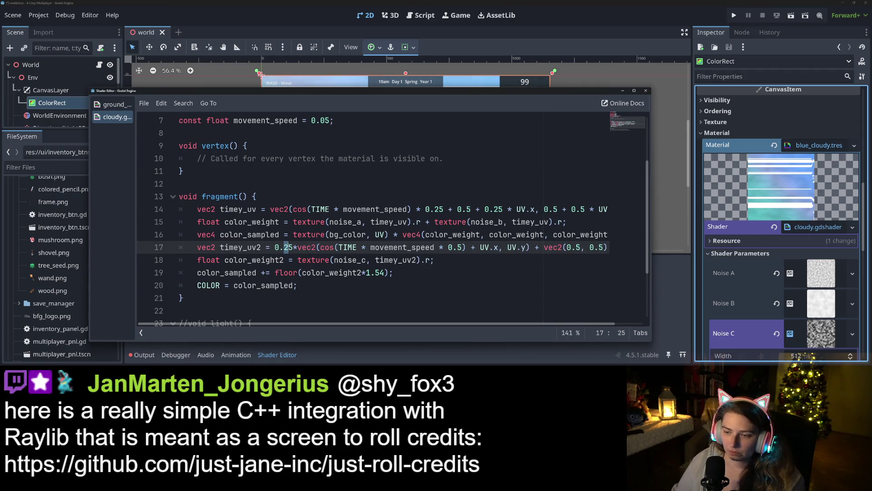
pyautogui.click(275, 247)
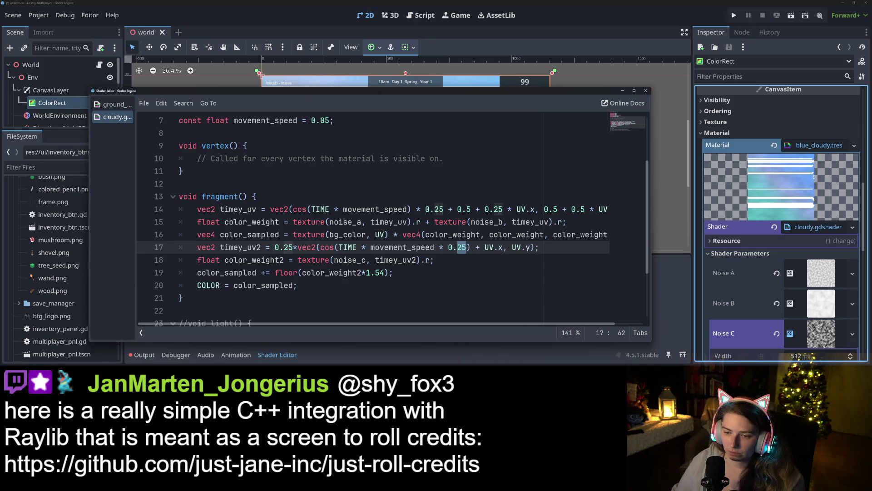
pyautogui.hotkey('ctrl', 'z')
pyautogui.hotkey('ctrl', 'z')
pyautogui.hotkey('ctrl', 'z')
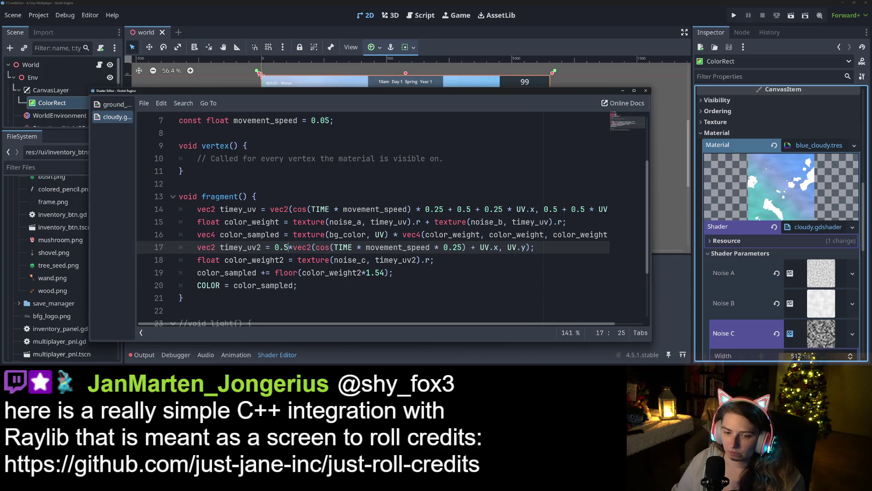
pyautogui.hotkey('ctrl', 'z')
pyautogui.hotkey('ctrl', 'z')
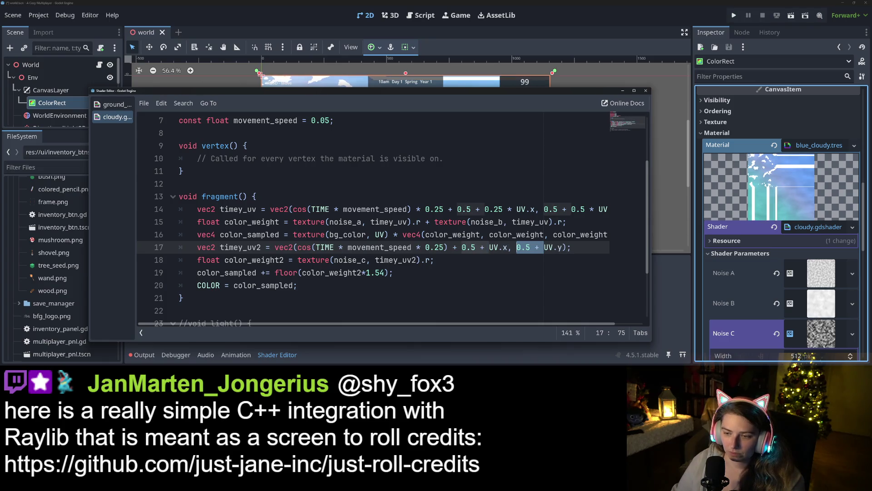
pyautogui.hotkey('ctrl', 'shift', 'z')
pyautogui.hotkey('ctrl', 'shift', 'z')
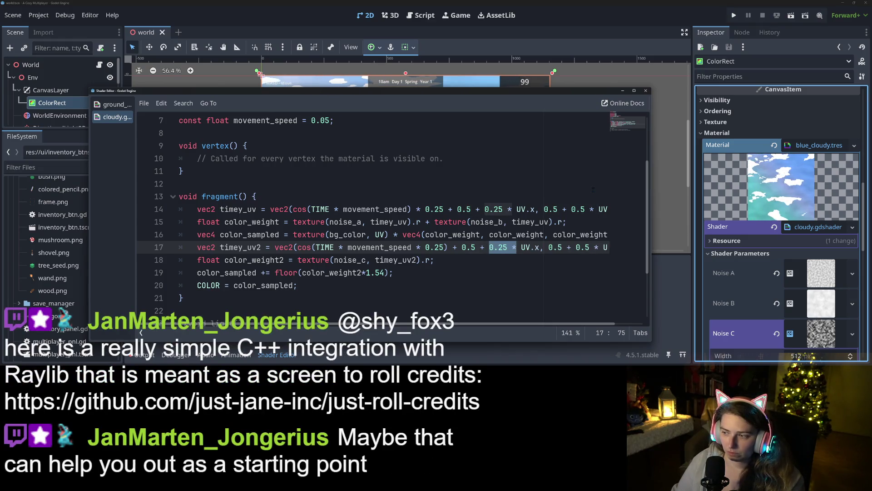
pyautogui.moveTo(565, 95); pyautogui.dragTo(539, 313)
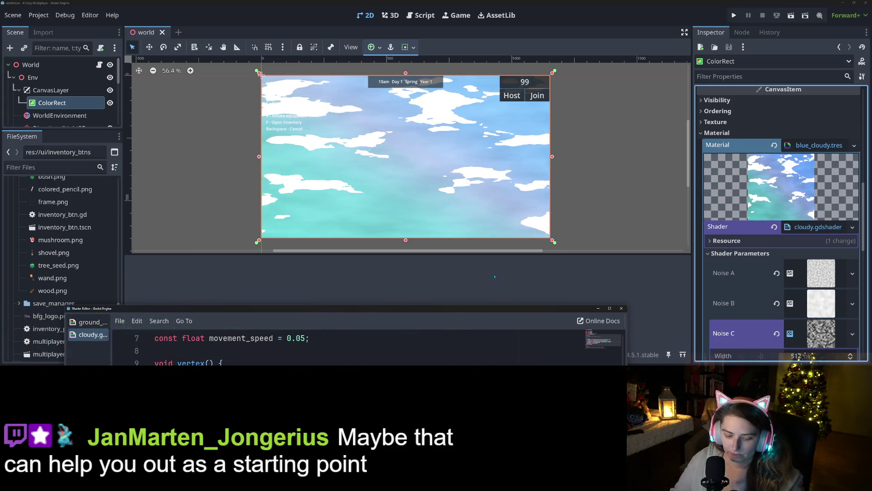
# Dock the floating Shader Editor into the bottom panel and collapse it to show the sky.
pyautogui.moveTo(415, 311)
pyautogui.mouseDown()
pyautogui.moveTo(521, 233)
pyautogui.moveTo(436, 208)
pyautogui.mouseUp()
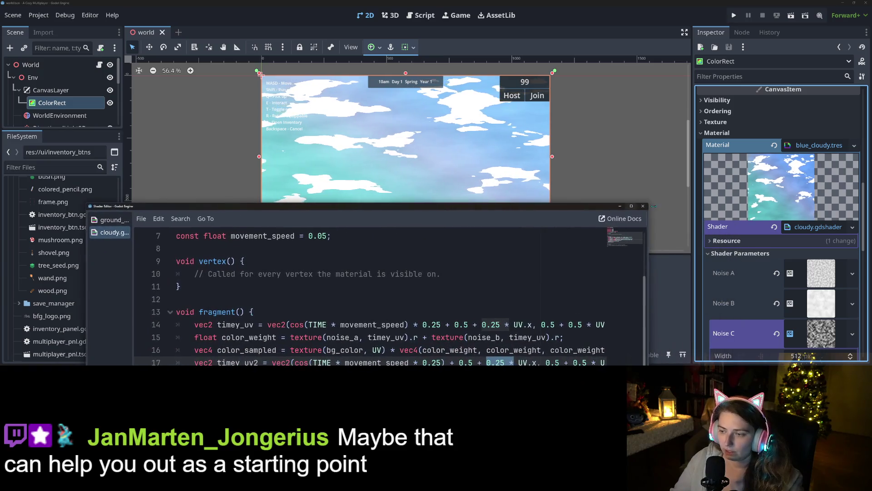
pyautogui.click(643, 206)
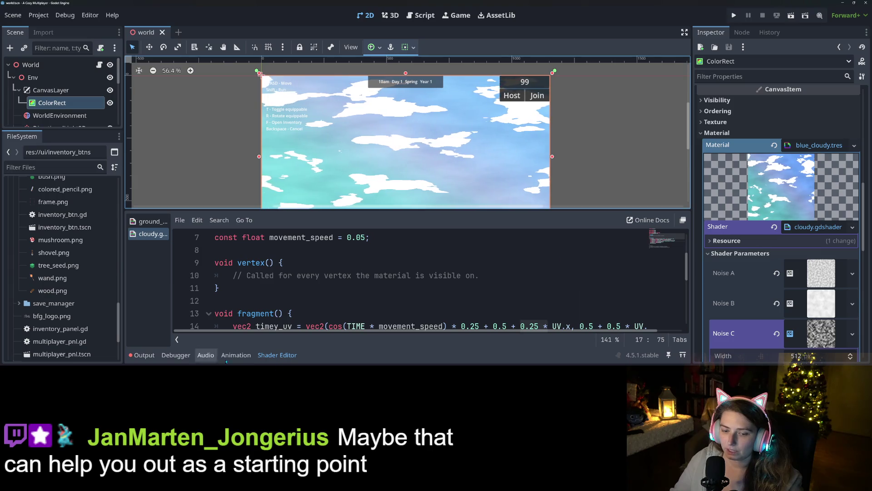
pyautogui.click(277, 355)
pyautogui.scroll(-2, 428, 286)
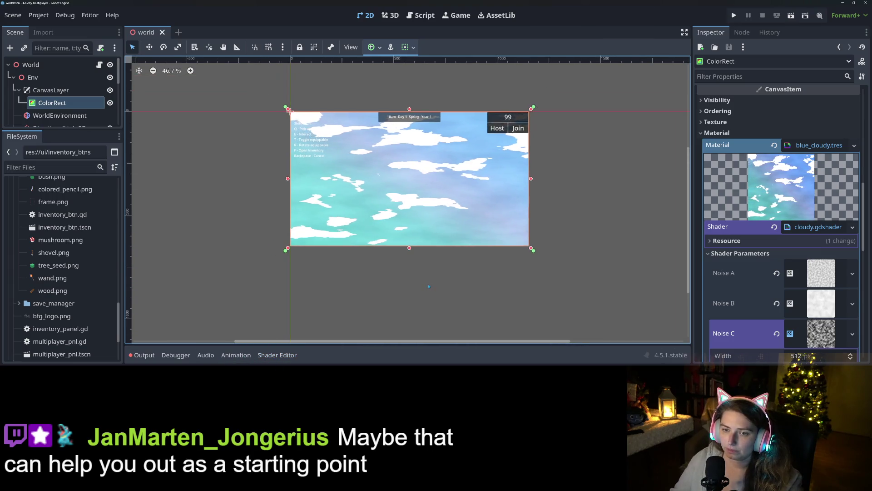
pyautogui.scroll(2, 416, 298)
pyautogui.scroll(1, 416, 299)
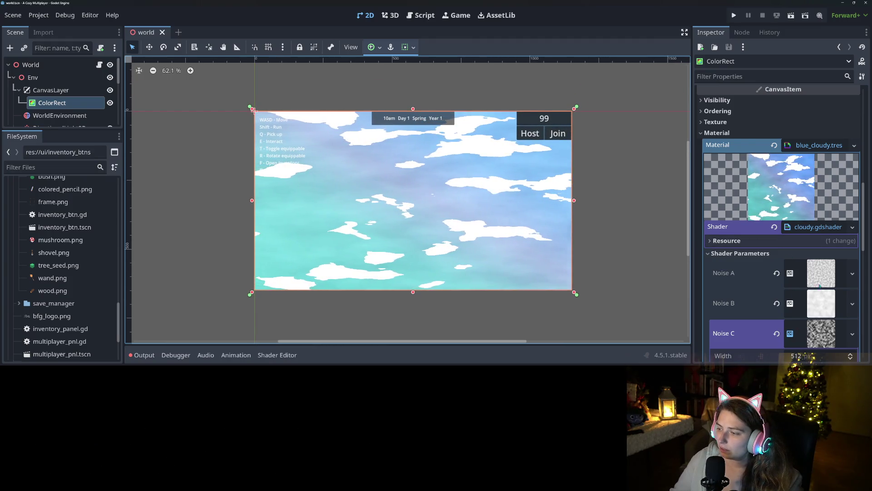
# Make Noise C Simplex Smooth at frequency 0.0042, then run and close the game to check.
pyautogui.scroll(-3, 800, 296)
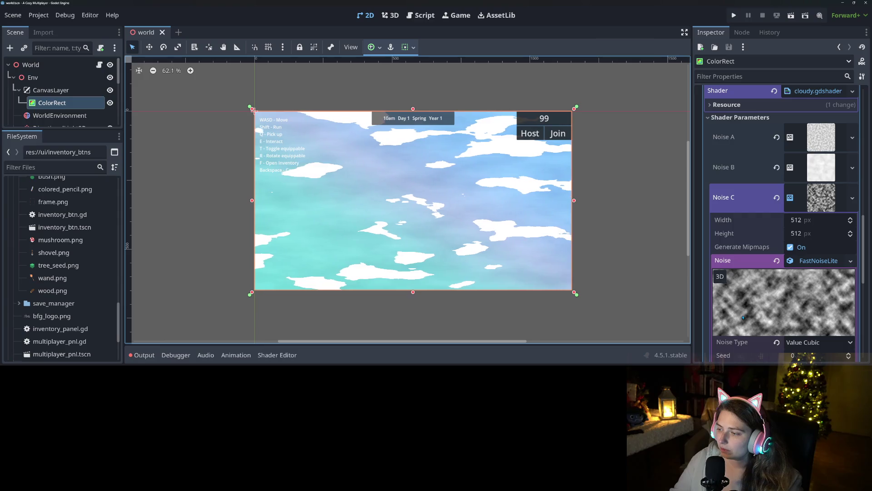
pyautogui.scroll(-2, 743, 316)
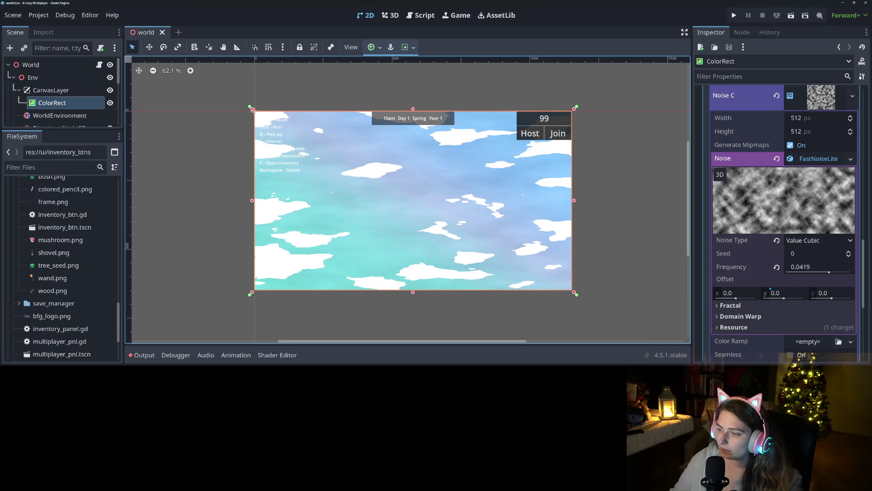
pyautogui.moveTo(829, 273); pyautogui.dragTo(824, 272)
pyautogui.click(828, 240)
pyautogui.click(826, 280)
pyautogui.click(822, 241)
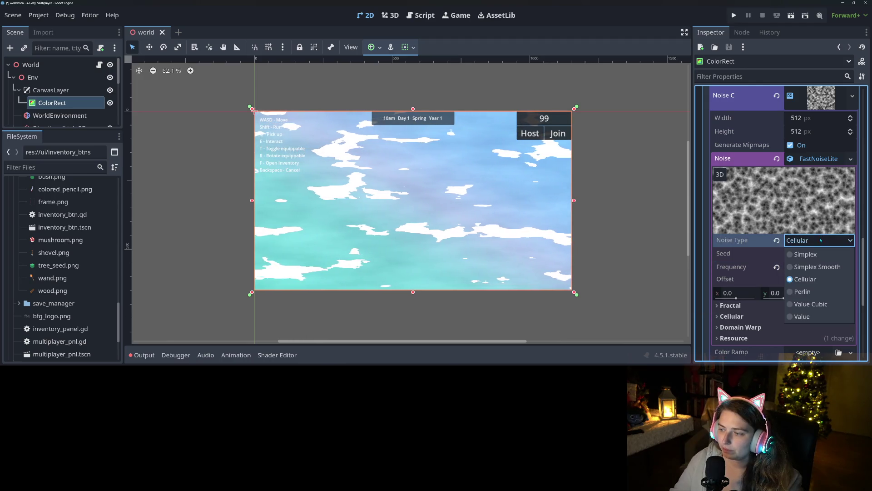
pyautogui.click(815, 265)
pyautogui.moveTo(828, 272); pyautogui.dragTo(813, 272)
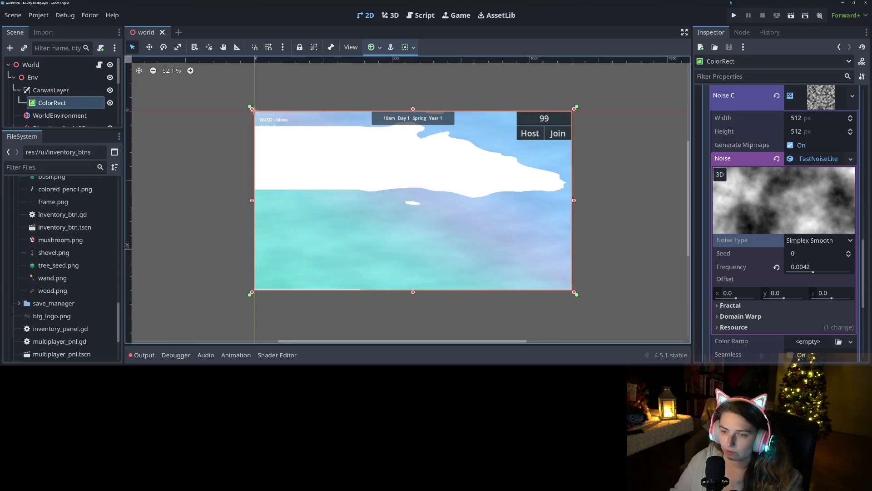
pyautogui.click(732, 17)
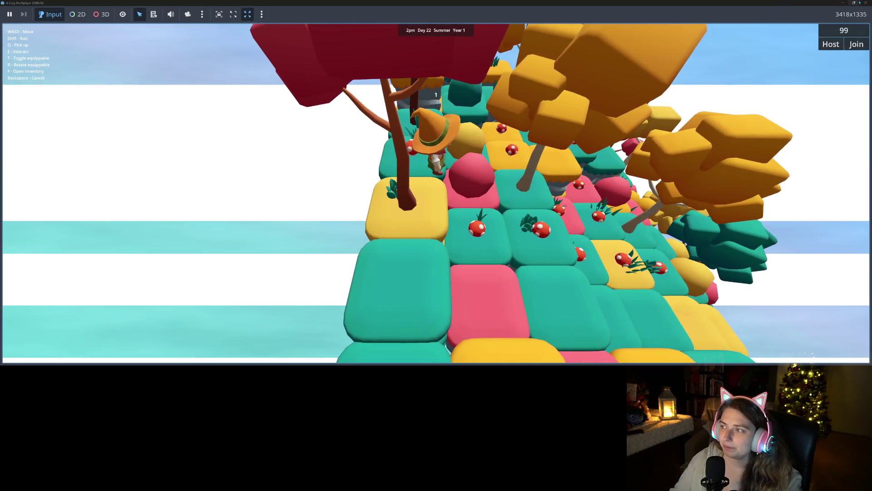
pyautogui.click(865, 3)
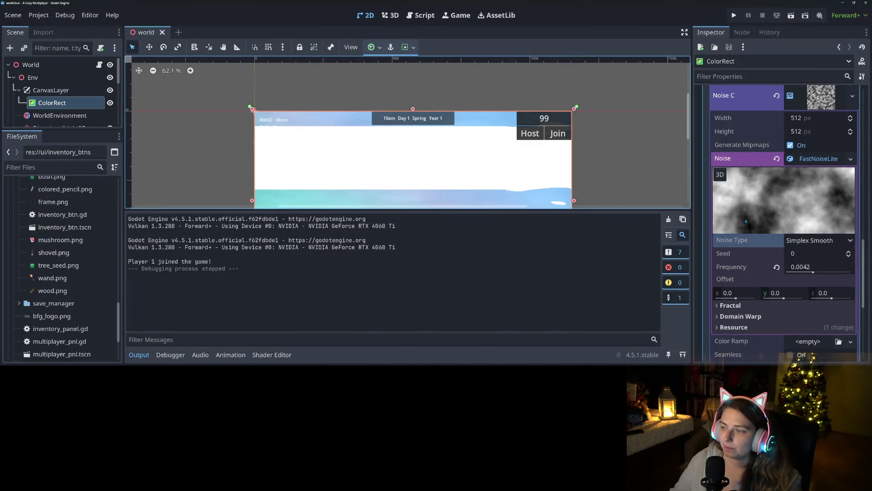
# Set Noise C to Value Cubic noise at frequency 0.1455.
pyautogui.scroll(-5, 582, 185)
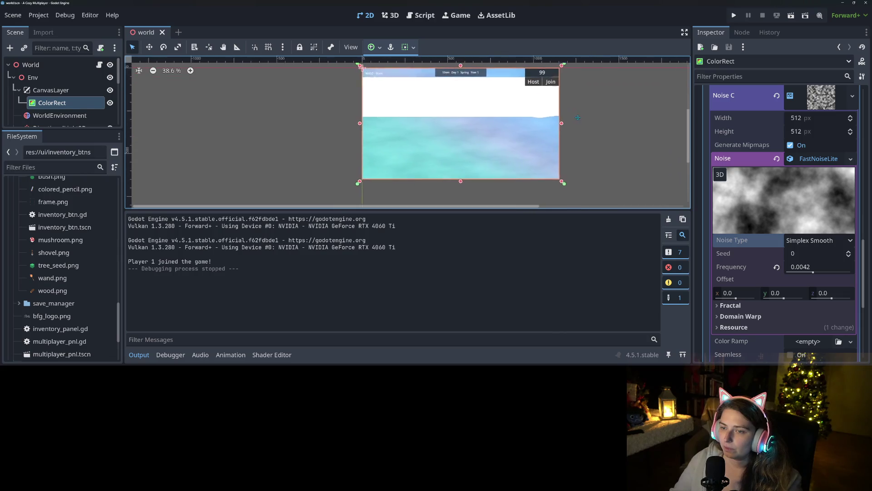
pyautogui.moveTo(814, 272); pyautogui.dragTo(838, 271)
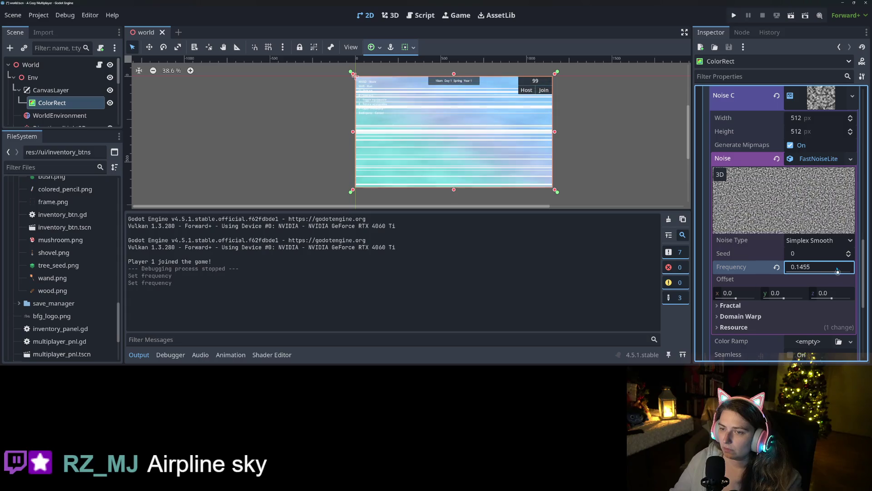
pyautogui.click(811, 241)
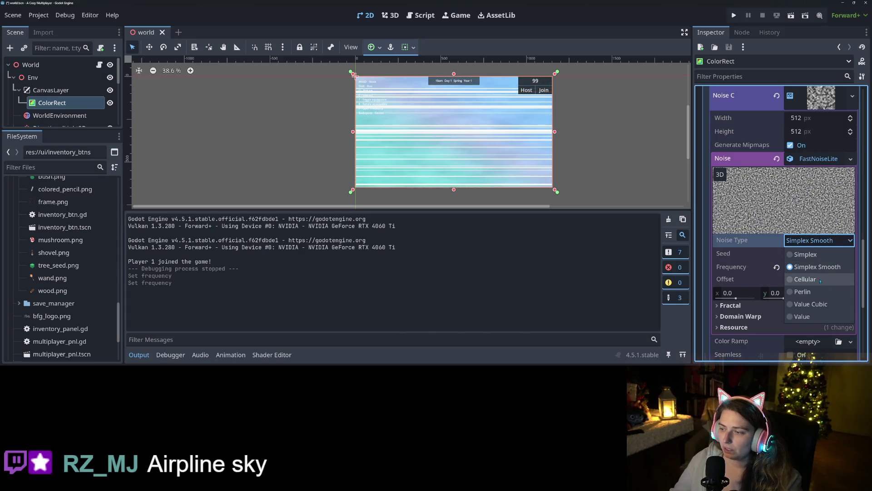
pyautogui.click(820, 280)
pyautogui.click(817, 240)
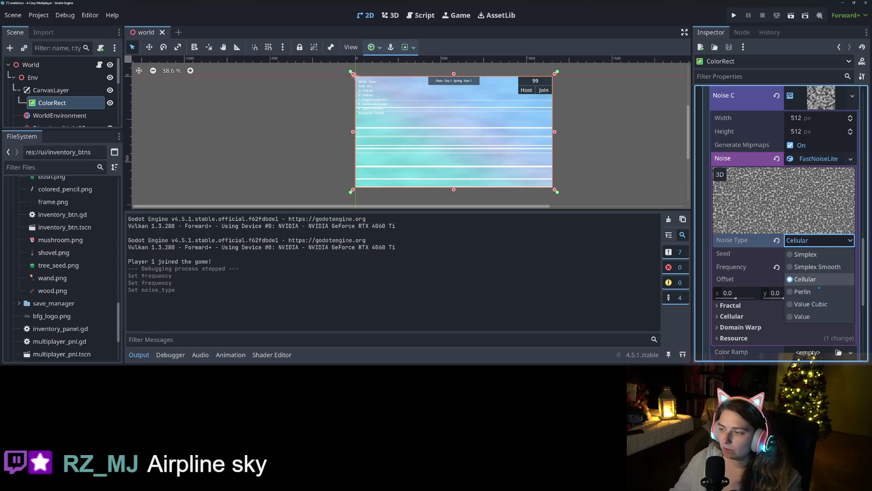
pyautogui.click(811, 304)
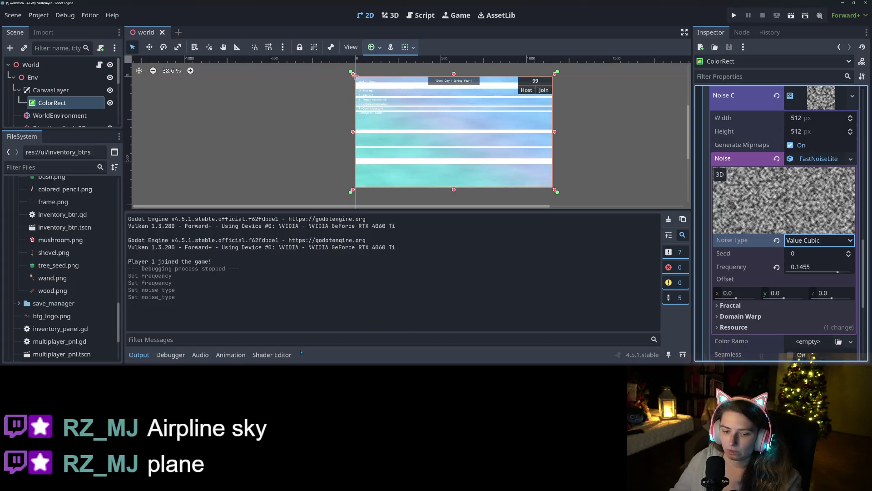
# Bring the cloudy shader code back up in the bottom panel.
pyautogui.click(272, 355)
pyautogui.scroll(-3, 409, 282)
pyautogui.scroll(2, 507, 313)
pyautogui.scroll(-2, 508, 314)
pyautogui.scroll(1, 508, 314)
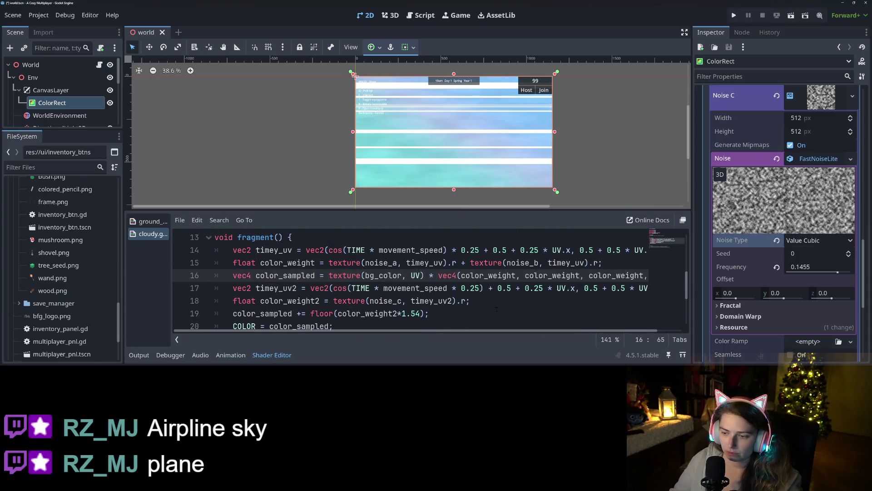
# Save the world scene with Ctrl+S, then collapse the shader panel and reselect the ColorRect sky.
pyautogui.moveTo(516, 289); pyautogui.dragTo(485, 288)
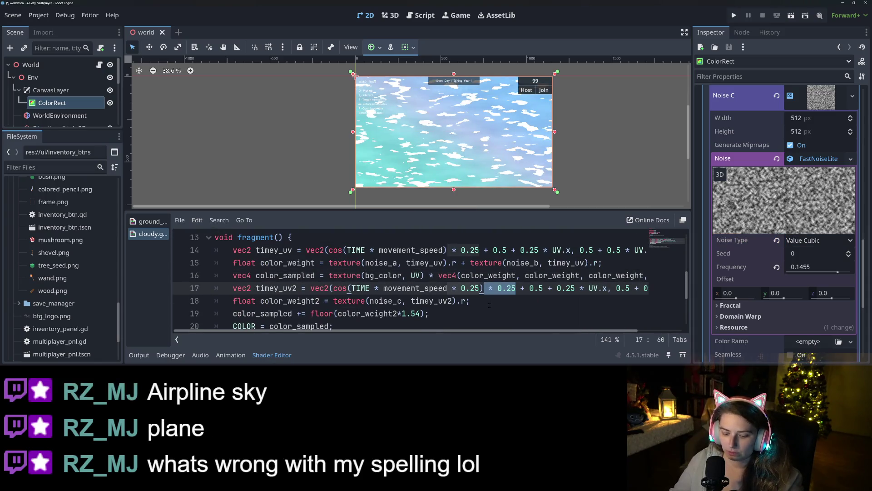
pyautogui.hotkey('ctrl', 's')
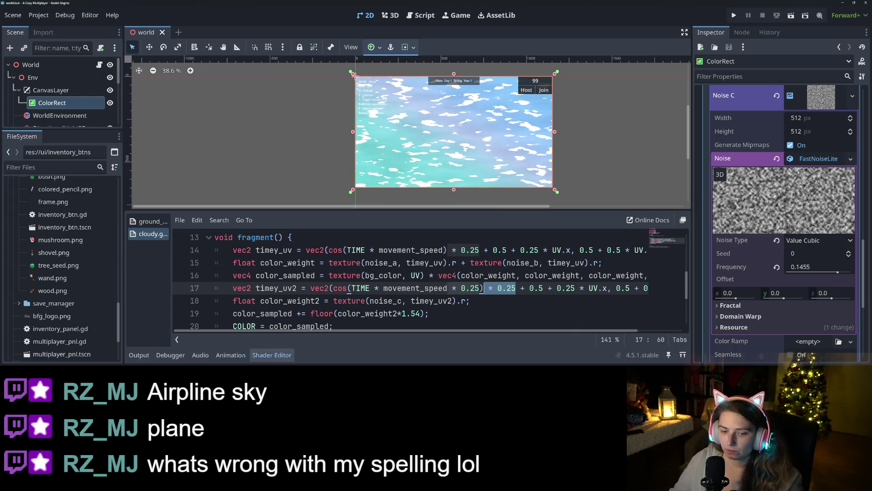
pyautogui.click(271, 354)
pyautogui.click(459, 254)
pyautogui.scroll(3, 459, 159)
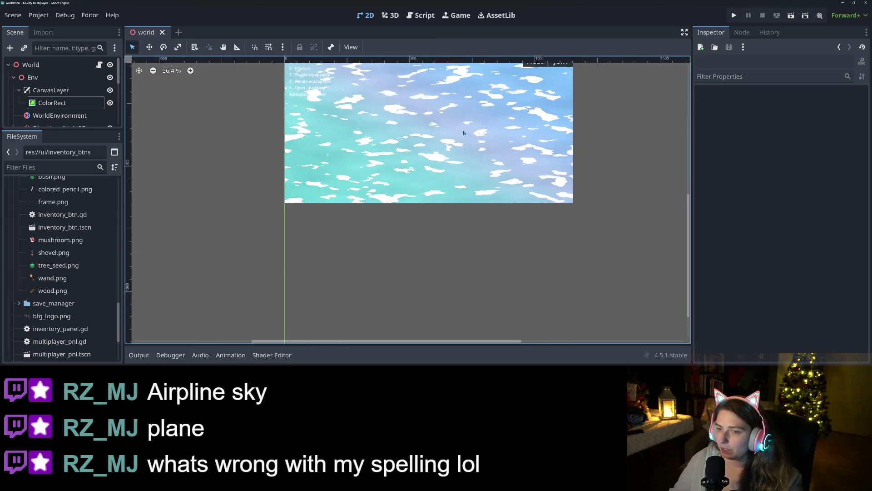
pyautogui.moveTo(459, 159)
pyautogui.mouseDown()
pyautogui.moveTo(473, 223)
pyautogui.moveTo(490, 229)
pyautogui.mouseUp()
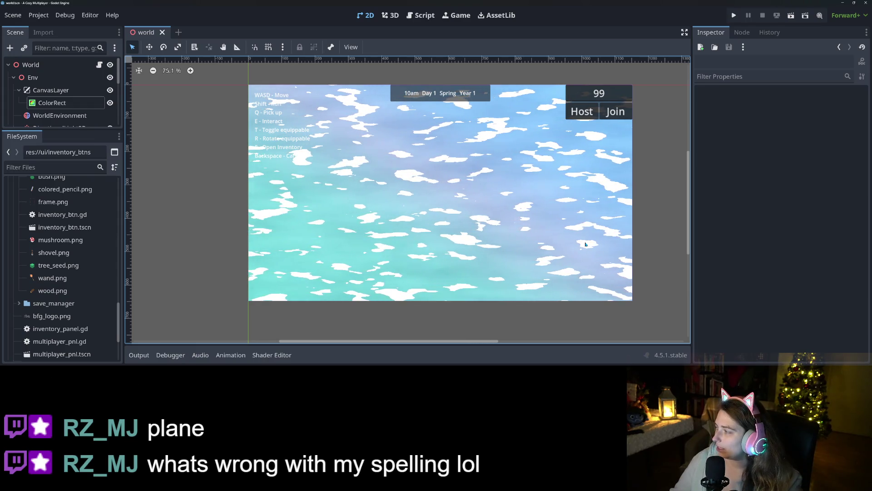
pyautogui.click(478, 171)
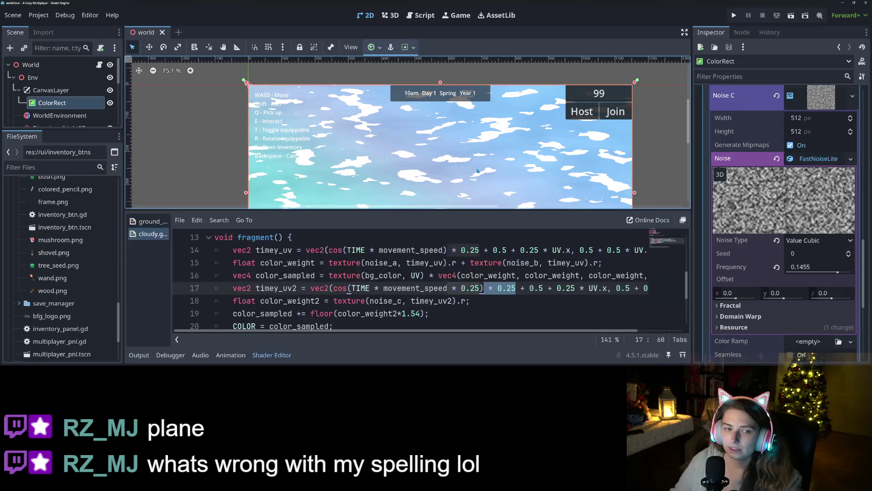
# Switch Noise C to Perlin noise at frequency 0.014 and run the project to test.
pyautogui.click(268, 359)
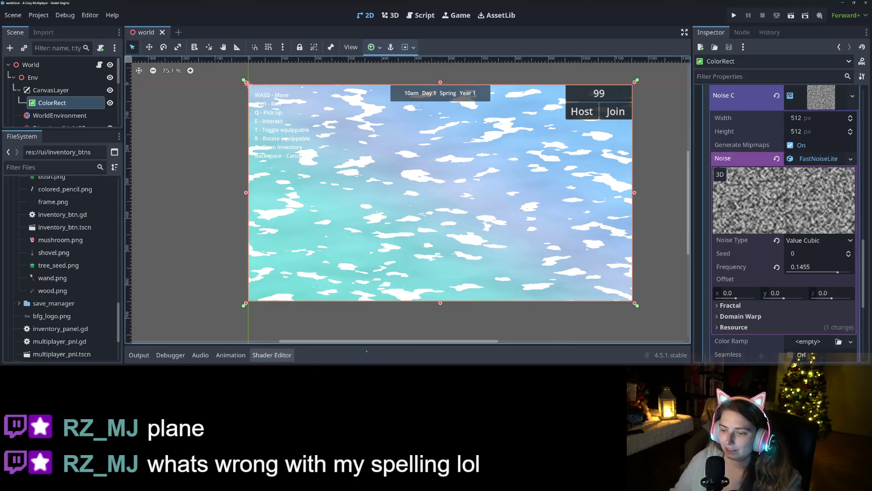
pyautogui.click(830, 243)
pyautogui.click(807, 279)
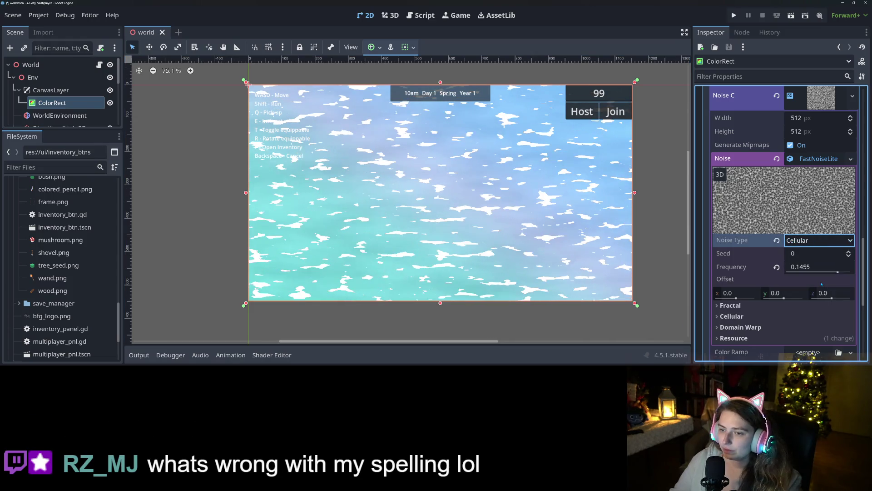
pyautogui.click(814, 242)
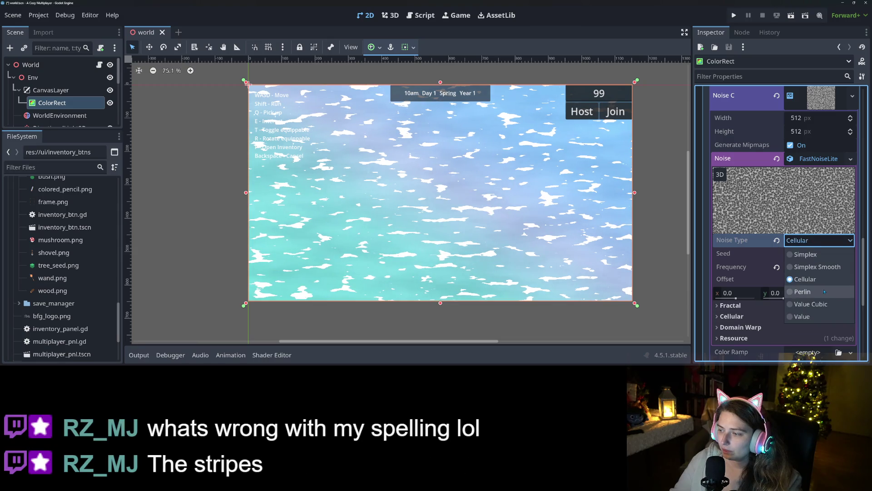
pyautogui.click(807, 291)
pyautogui.moveTo(838, 272); pyautogui.dragTo(821, 272)
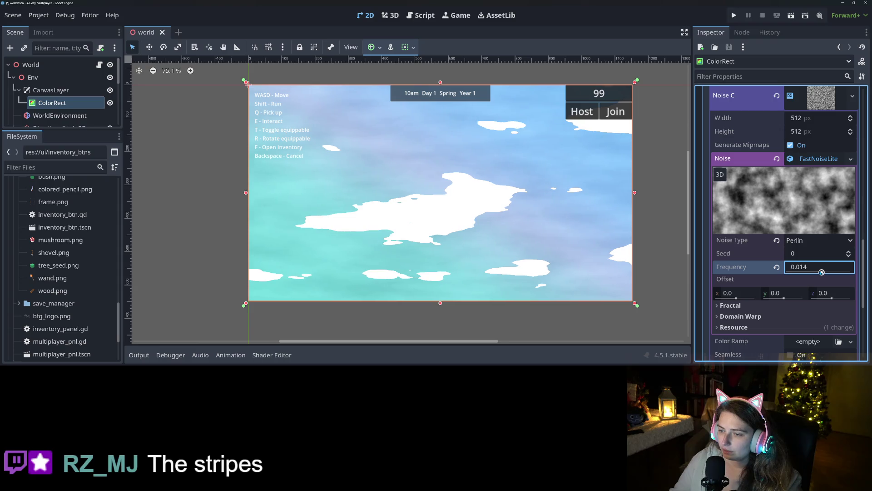
pyautogui.click(733, 15)
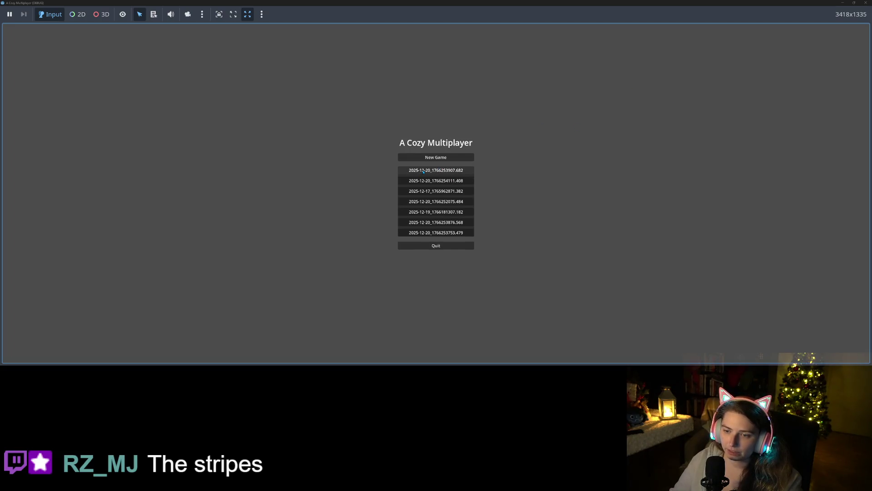
# Load the first save to view the island under the cloud sky, then restore the game window.
pyautogui.click(423, 172)
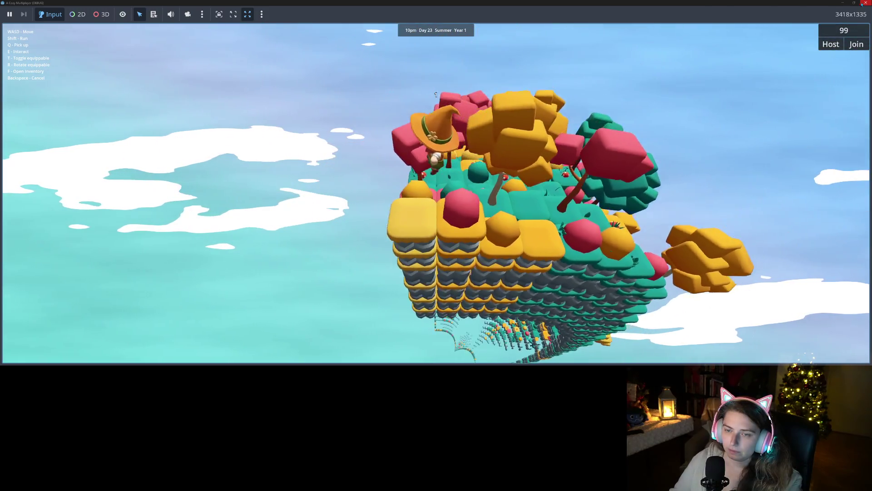
pyautogui.moveTo(855, 4)
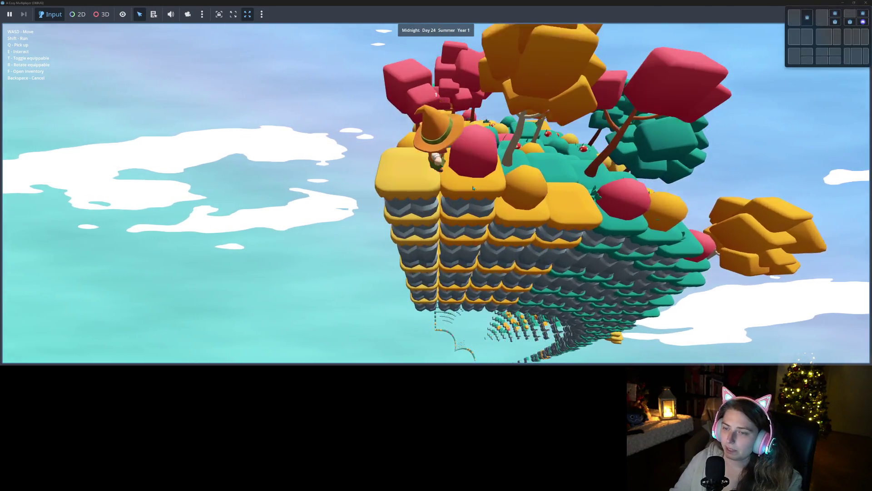
pyautogui.click(855, 3)
pyautogui.click(575, 88)
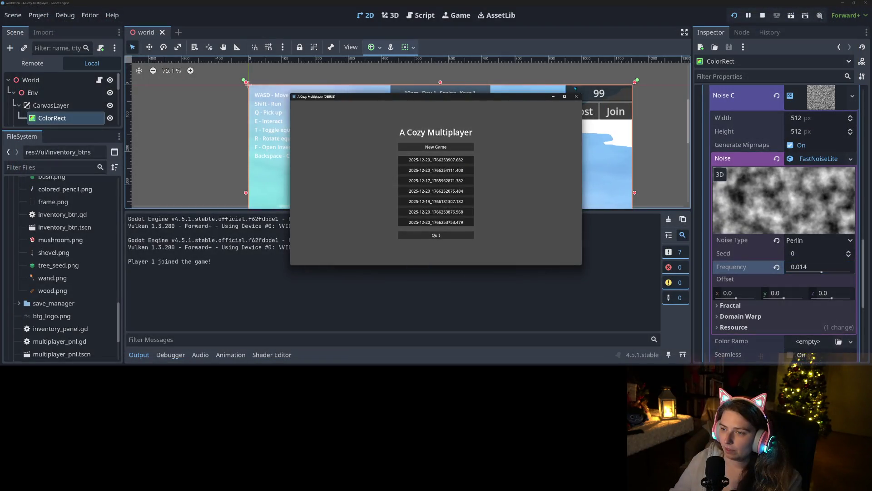
# Stop the game and save the sky material over env/sky_shaders/blue_cloudy.tres.
pyautogui.click(577, 96)
pyautogui.scroll(5, 752, 226)
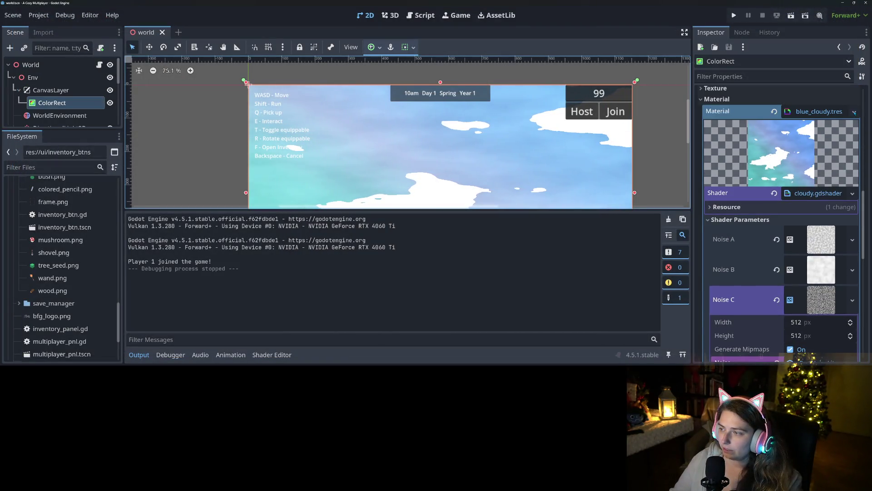
pyautogui.click(854, 112)
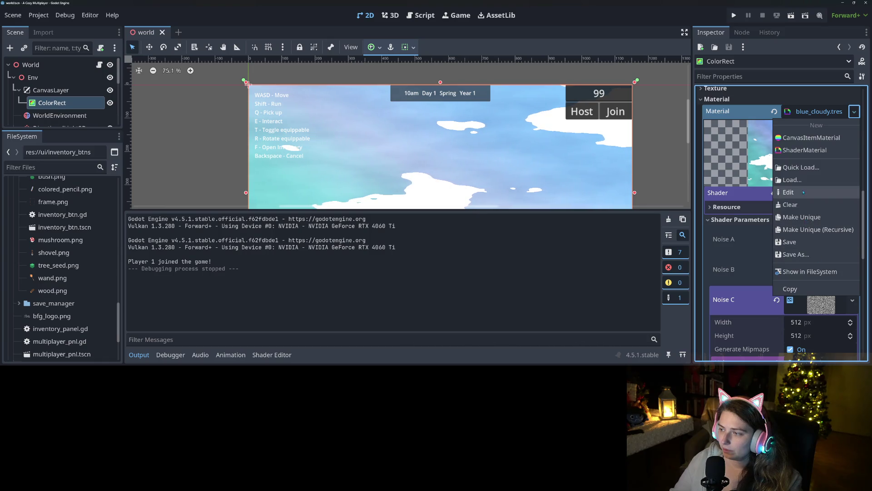
pyautogui.click(796, 255)
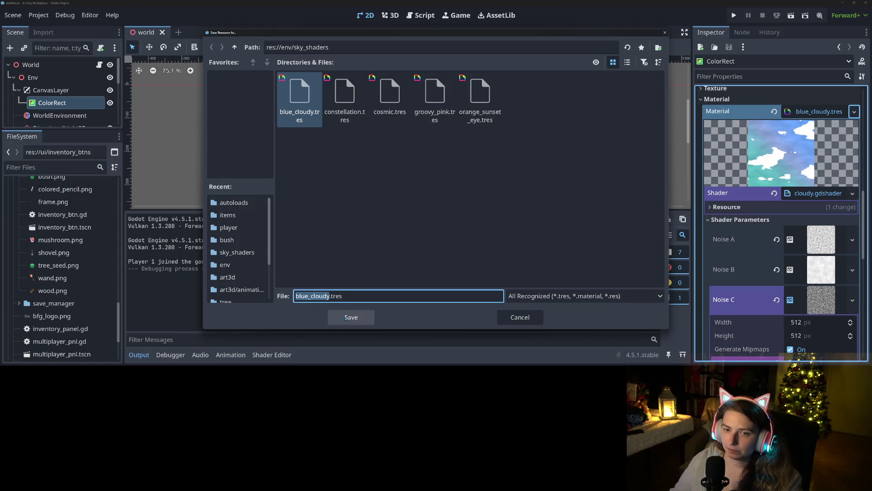
pyautogui.click(346, 318)
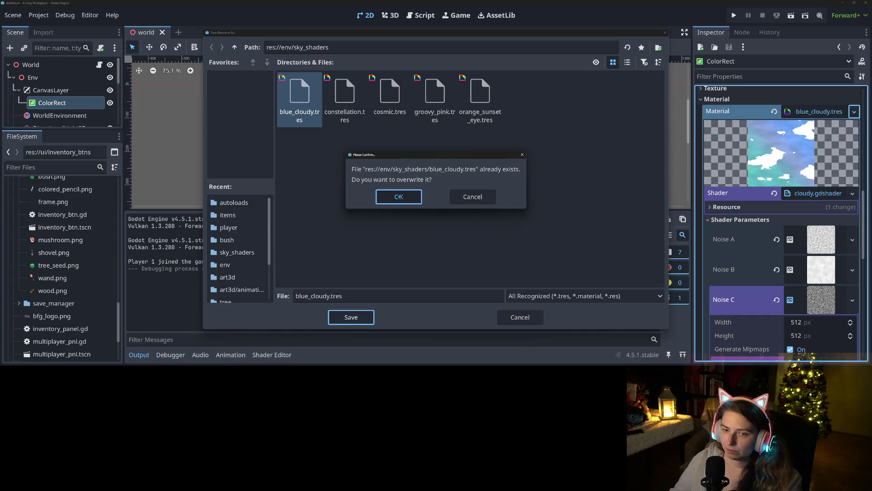
pyautogui.click(399, 196)
pyautogui.scroll(-3, 758, 248)
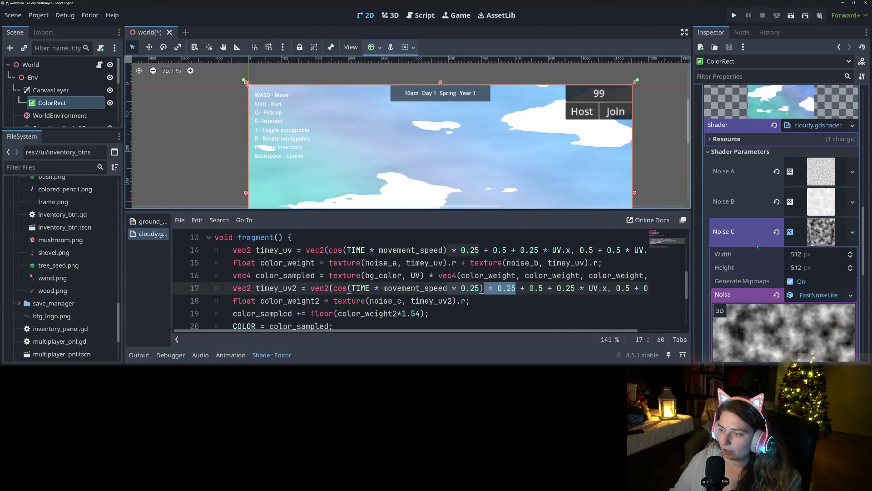
# Collapse the shader panel and make the ColorRect's sky material unique.
pyautogui.scroll(1, 778, 257)
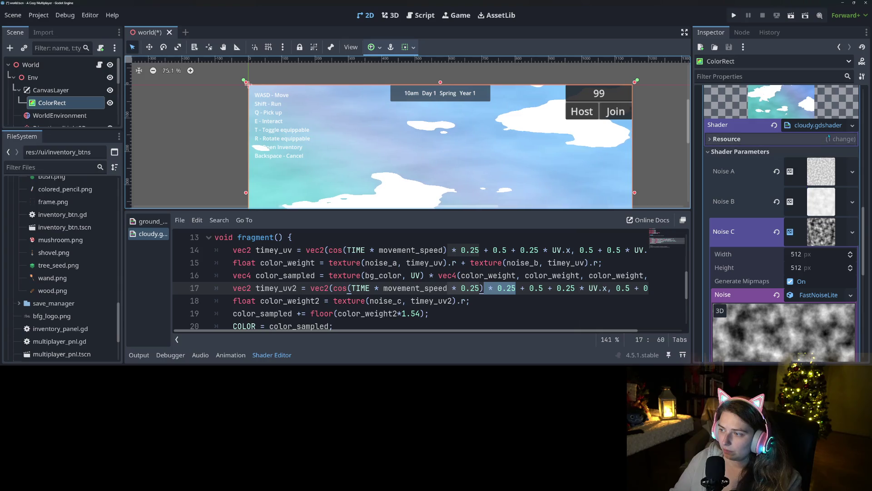
pyautogui.click(266, 357)
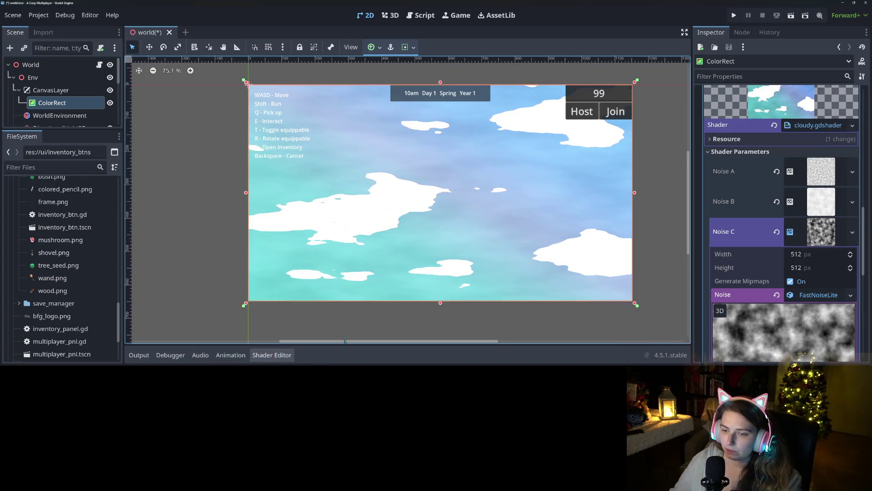
pyautogui.scroll(5, 812, 119)
pyautogui.click(855, 217)
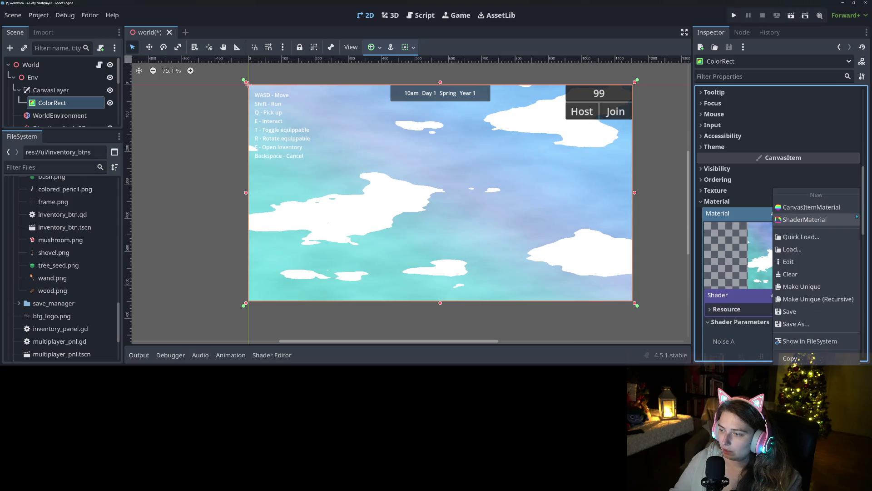
pyautogui.click(812, 288)
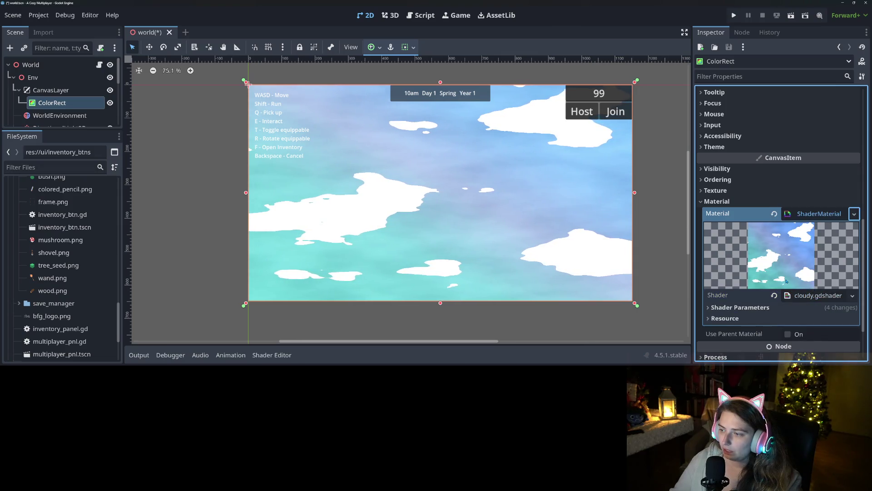
# Expand the BG Color gradient in Shader Parameters and select its first colour stop.
pyautogui.scroll(-2, 765, 253)
pyautogui.scroll(-3, 764, 253)
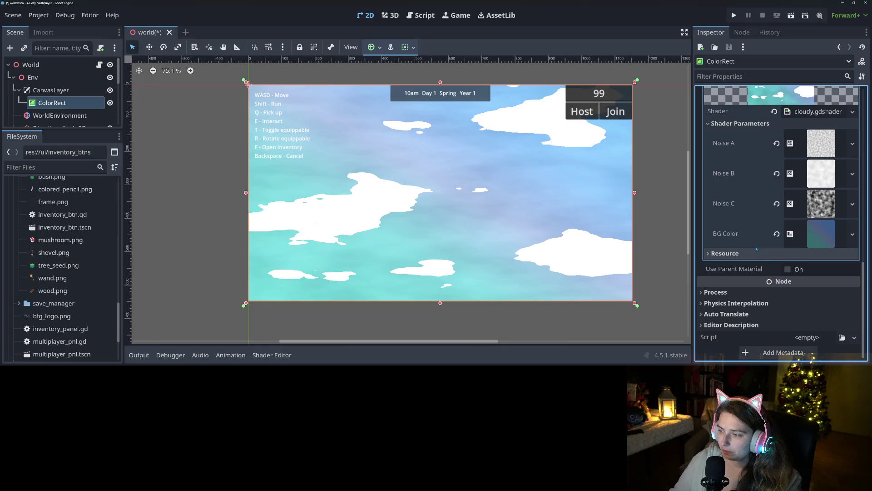
pyautogui.click(813, 232)
pyautogui.scroll(-3, 748, 257)
pyautogui.scroll(-1, 748, 258)
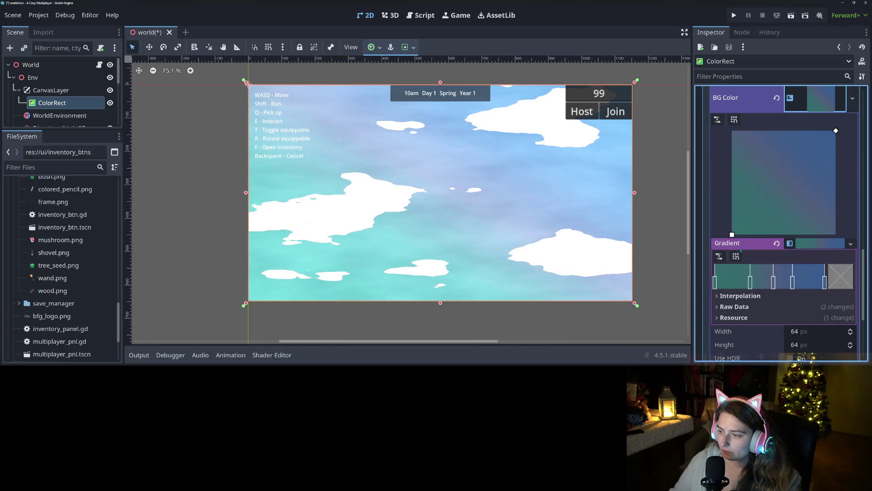
pyautogui.click(716, 286)
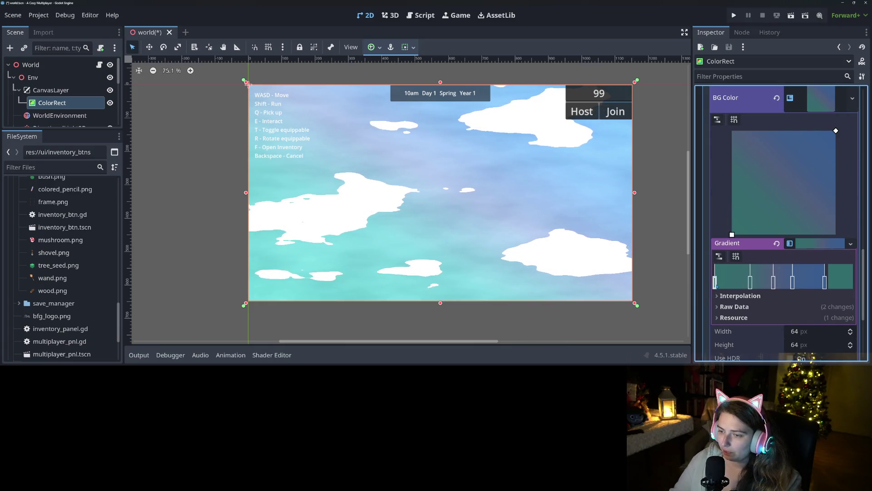
# Colour two gradient stops orange-brown and pink-red, and delete the middle stop.
pyautogui.click(846, 279)
pyautogui.click(797, 90)
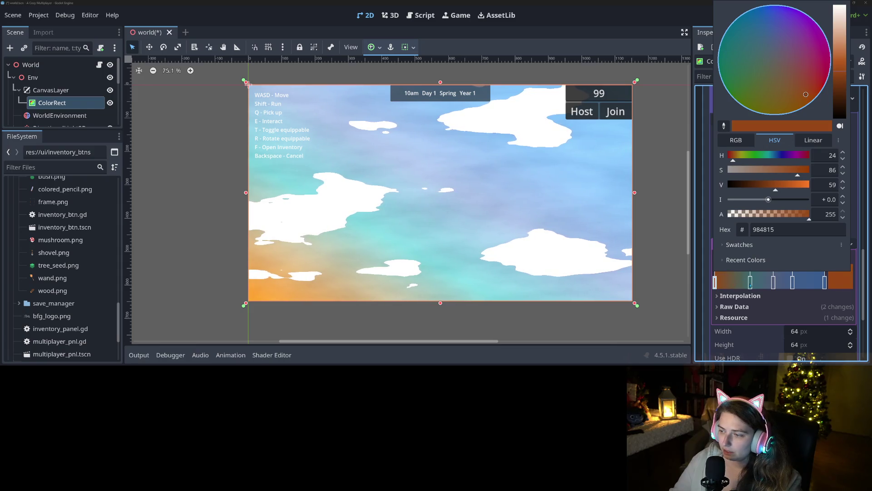
pyautogui.click(248, 84)
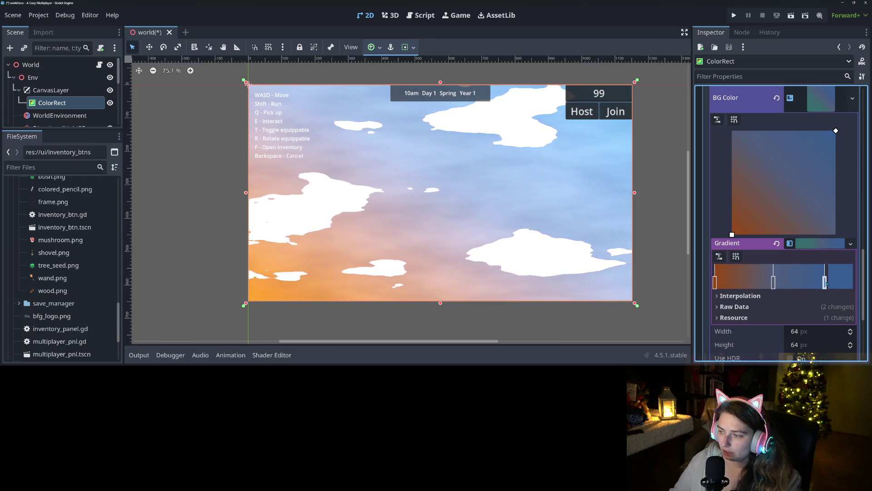
pyautogui.click(841, 281)
pyautogui.moveTo(822, 85)
pyautogui.mouseDown()
pyautogui.moveTo(840, 82)
pyautogui.moveTo(840, 95)
pyautogui.moveTo(831, 85)
pyautogui.mouseUp()
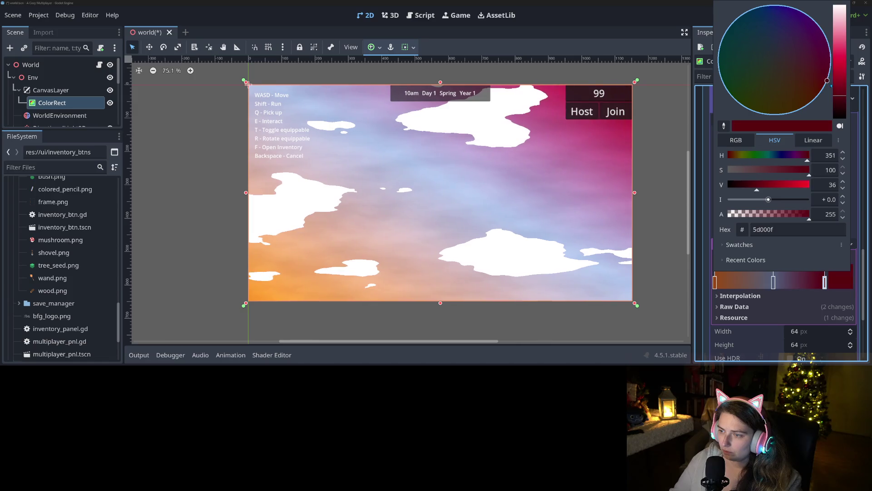
pyautogui.click(770, 293)
pyautogui.rightClick(774, 285)
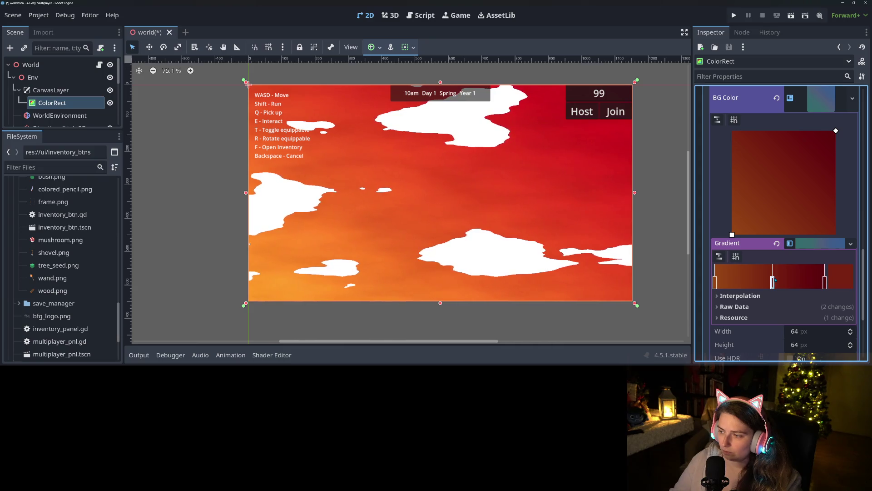
# Darken a stop to dark brown, add and slide new stops, and shift the end point to redden the sky.
pyautogui.click(834, 274)
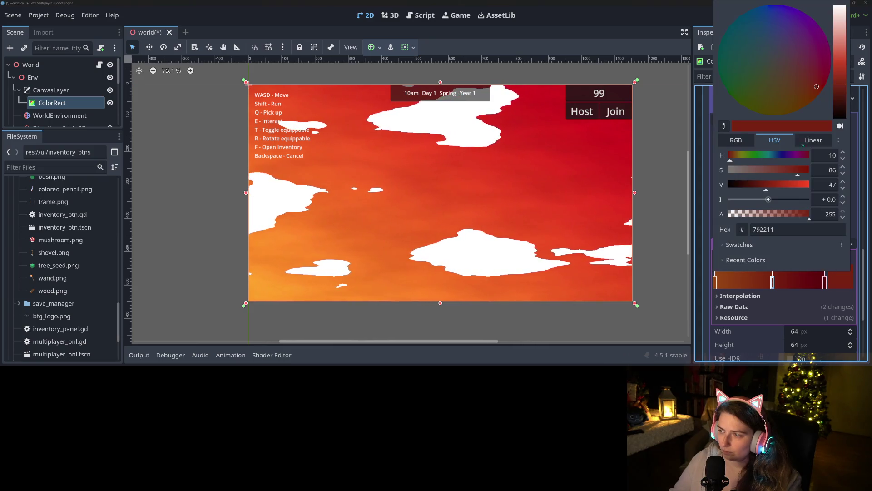
pyautogui.moveTo(805, 82)
pyautogui.mouseDown()
pyautogui.moveTo(792, 76)
pyautogui.moveTo(792, 98)
pyautogui.mouseUp()
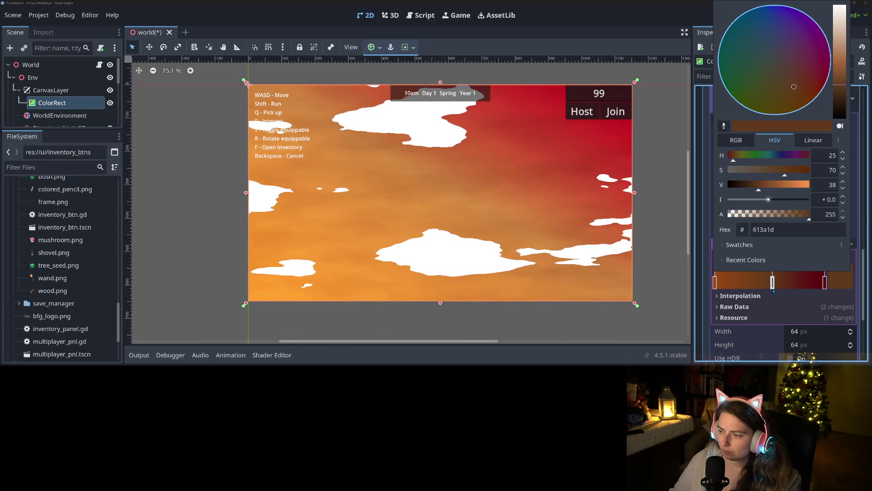
pyautogui.click(807, 282)
pyautogui.click(808, 283)
pyautogui.moveTo(805, 282)
pyautogui.mouseDown()
pyautogui.moveTo(738, 283)
pyautogui.moveTo(753, 282)
pyautogui.mouseUp()
pyautogui.click(727, 283)
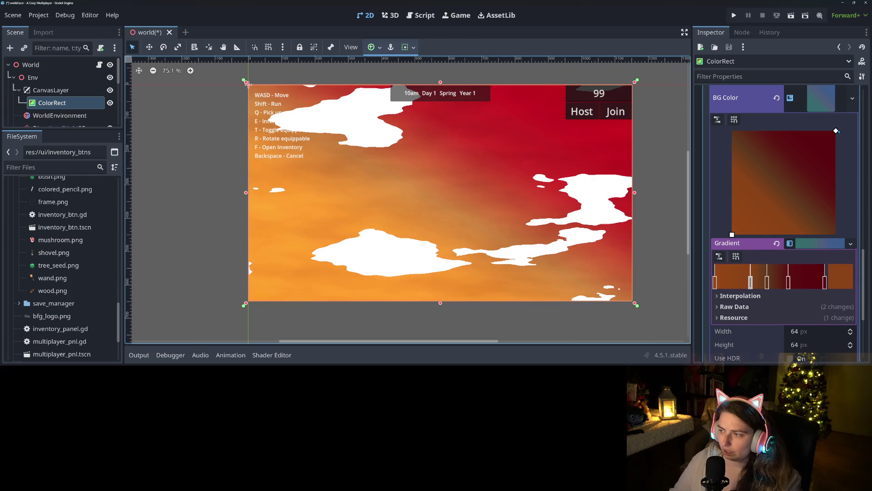
pyautogui.moveTo(836, 131); pyautogui.dragTo(732, 132)
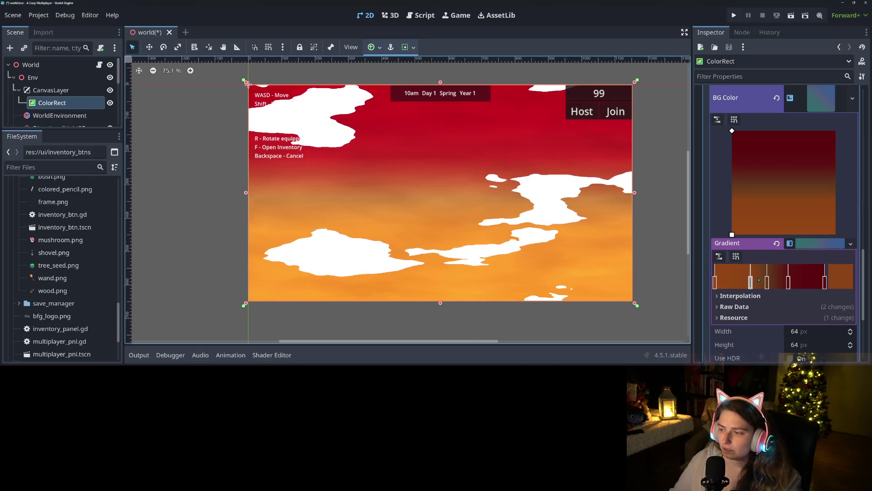
# Reverse the sky gradient fill to run orange at the top to deep red below, dropping an extra stop.
pyautogui.moveTo(751, 282)
pyautogui.mouseDown()
pyautogui.moveTo(740, 283)
pyautogui.moveTo(753, 283)
pyautogui.mouseUp()
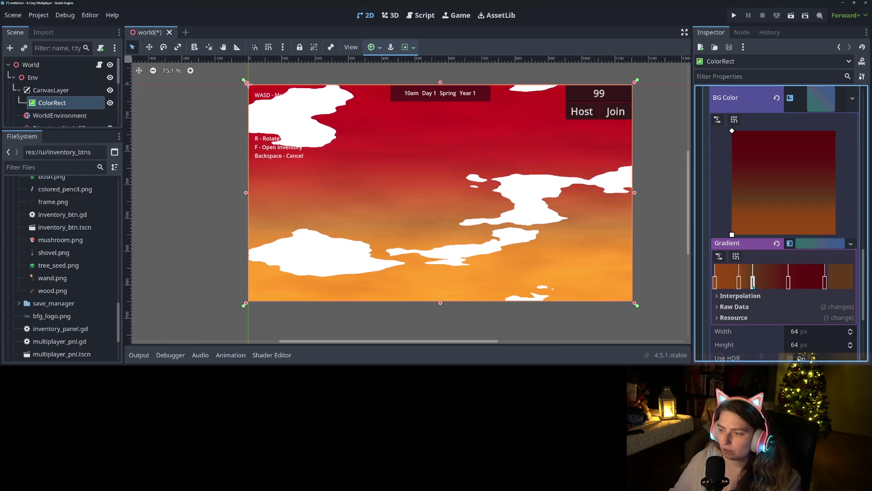
pyautogui.moveTo(746, 147)
pyautogui.mouseDown()
pyautogui.moveTo(836, 181)
pyautogui.moveTo(781, 234)
pyautogui.moveTo(754, 235)
pyautogui.mouseUp()
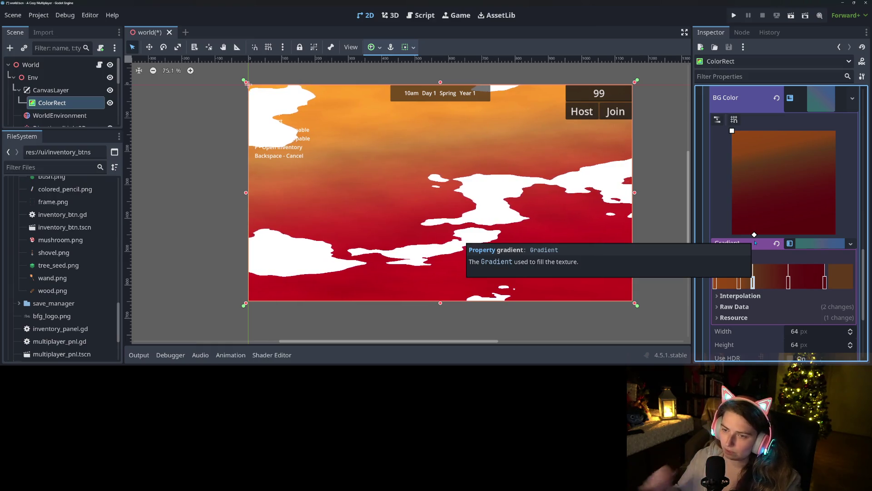
pyautogui.moveTo(754, 234); pyautogui.dragTo(732, 231)
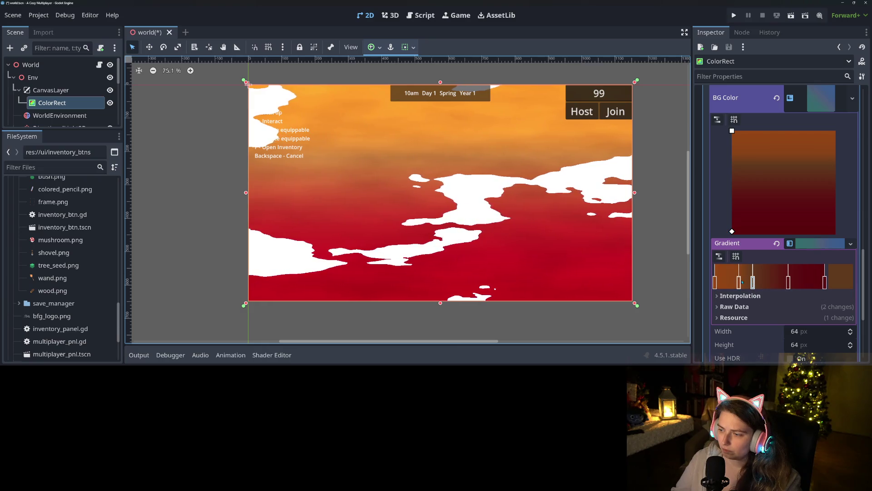
pyautogui.moveTo(739, 283)
pyautogui.mouseDown()
pyautogui.moveTo(727, 283)
pyautogui.moveTo(744, 283)
pyautogui.moveTo(736, 283)
pyautogui.mouseUp()
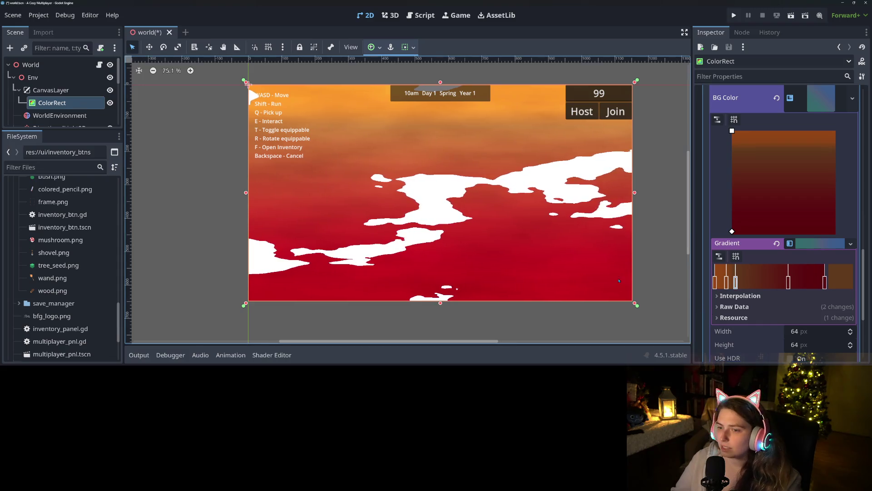
pyautogui.scroll(5, 782, 208)
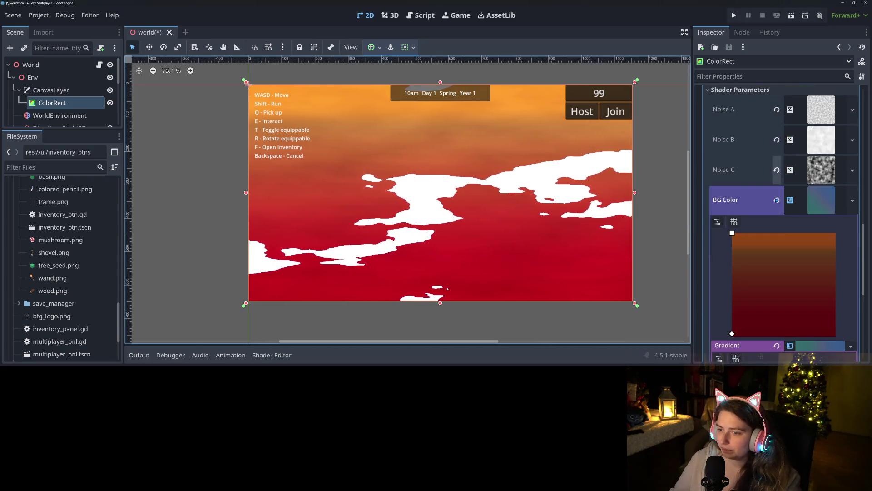
pyautogui.scroll(-3, 783, 218)
pyautogui.scroll(-2, 787, 237)
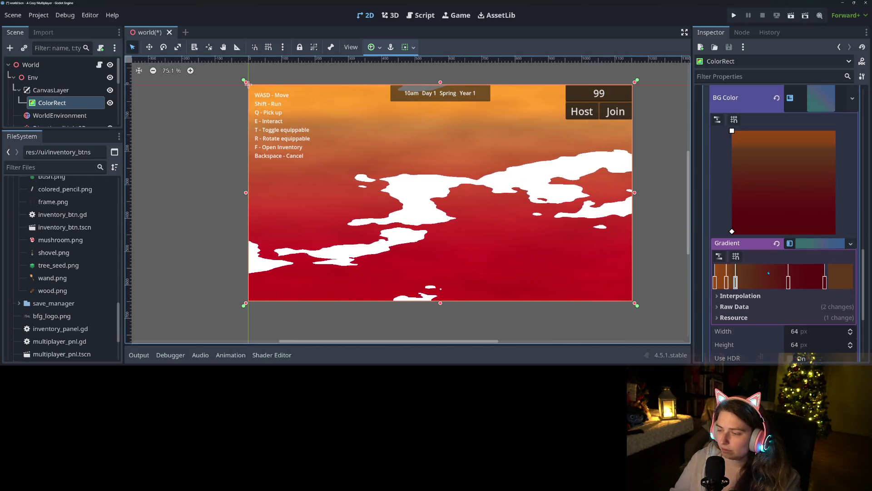
pyautogui.rightClick(727, 282)
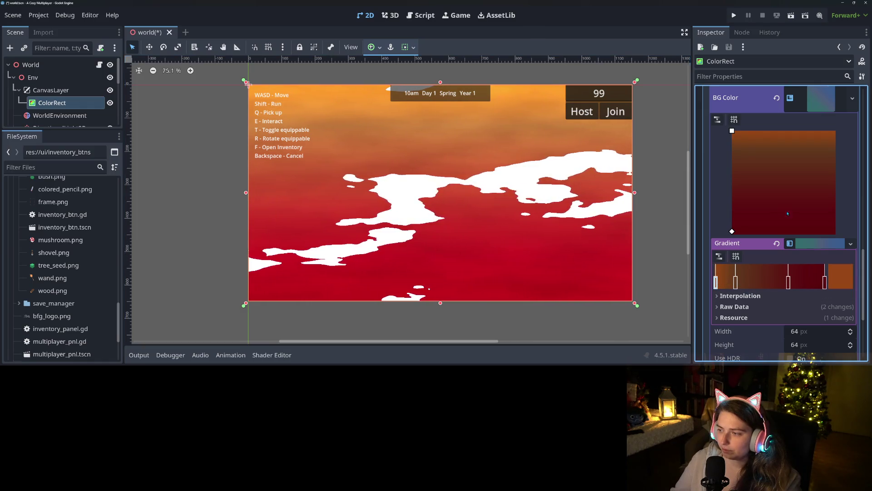
# Darken the first two BG Color gradient stops, making the second a deep brown.
pyautogui.doubleClick(716, 281)
pyautogui.moveTo(840, 80); pyautogui.dragTo(837, 96)
pyautogui.press('Escape')
pyautogui.click(736, 281)
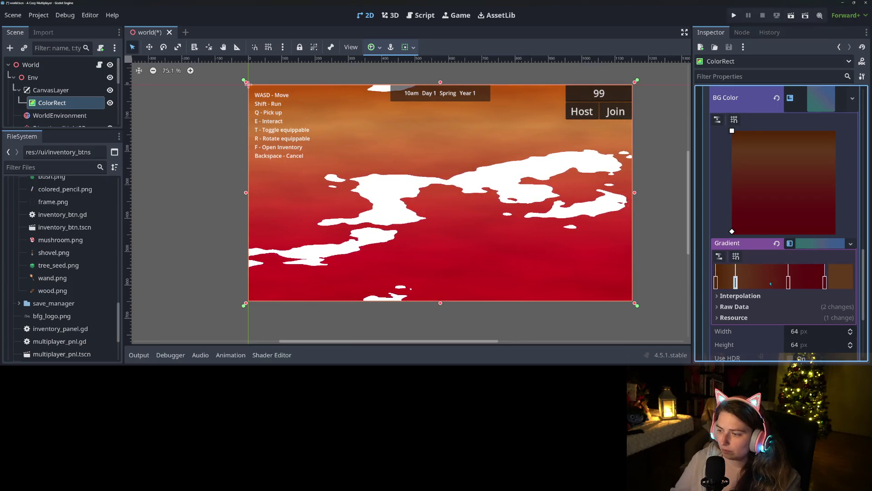
pyautogui.doubleClick(736, 282)
pyautogui.moveTo(846, 69); pyautogui.dragTo(844, 99)
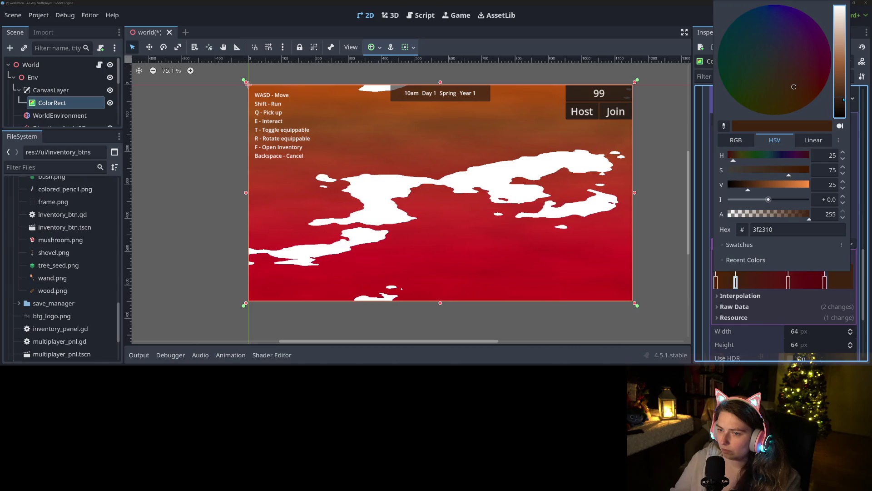
pyautogui.click(790, 281)
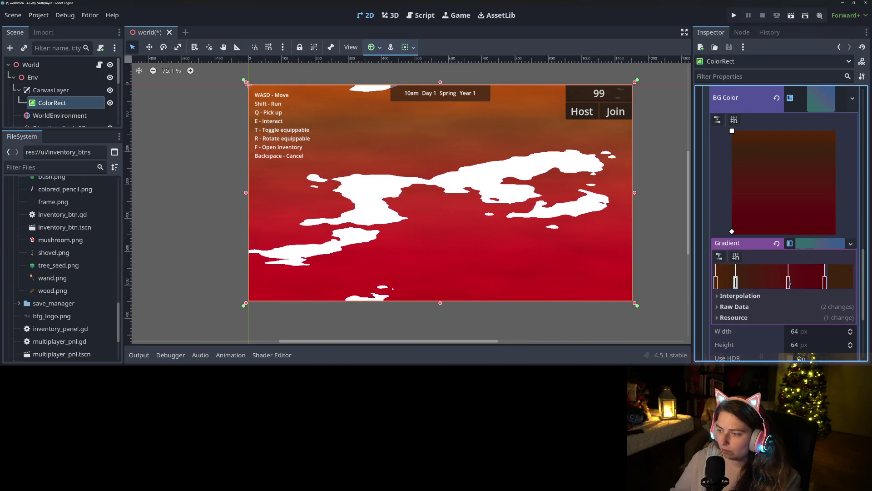
# Darken the rightmost gradient stop to almost-black red and shift it slightly left.
pyautogui.click(824, 284)
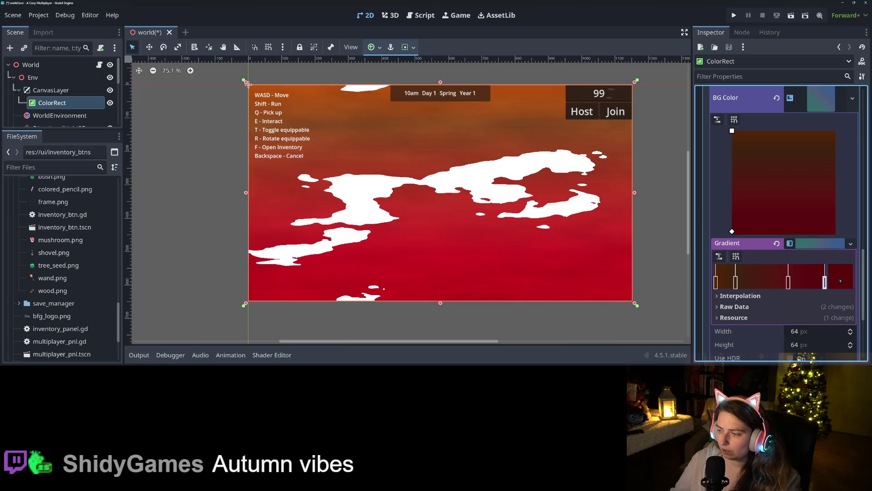
pyautogui.click(840, 281)
pyautogui.doubleClick(825, 284)
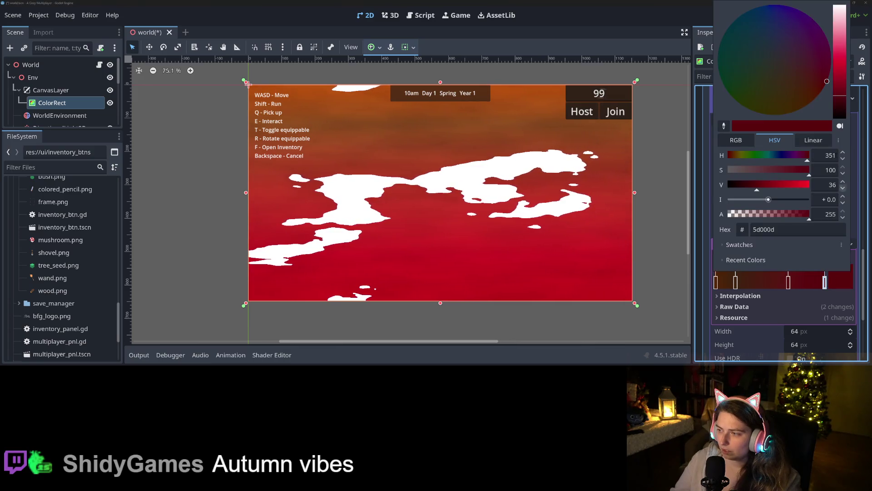
pyautogui.moveTo(836, 105); pyautogui.dragTo(842, 114)
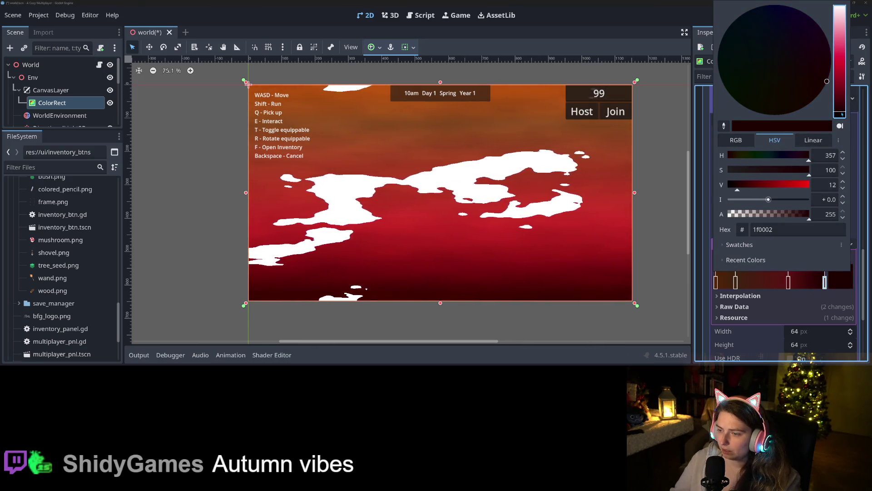
pyautogui.click(820, 289)
pyautogui.moveTo(826, 283); pyautogui.dragTo(813, 284)
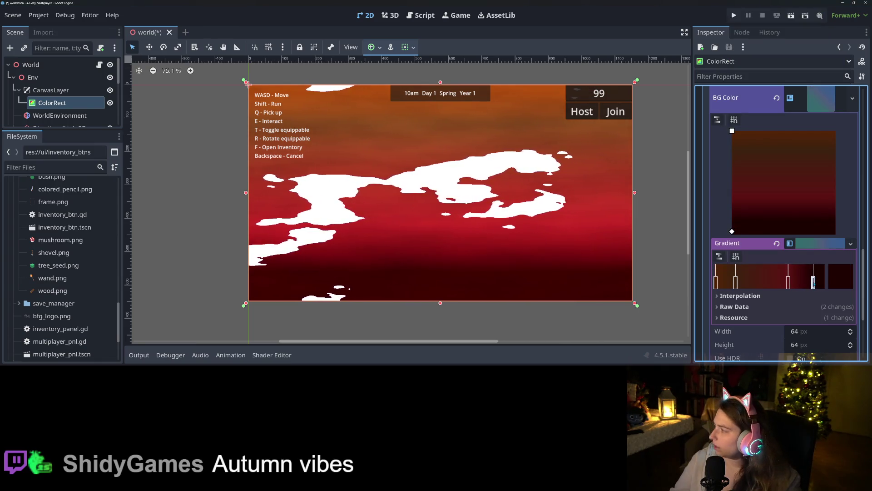
# Shift the middle red stop toward orange-red, darken the brown stop, and slightly darken the red stop.
pyautogui.click(788, 282)
pyautogui.click(831, 282)
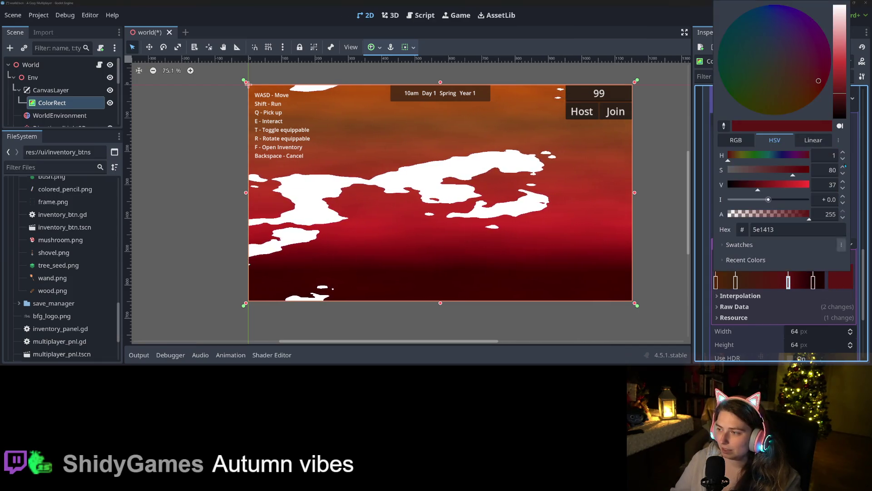
pyautogui.click(819, 86)
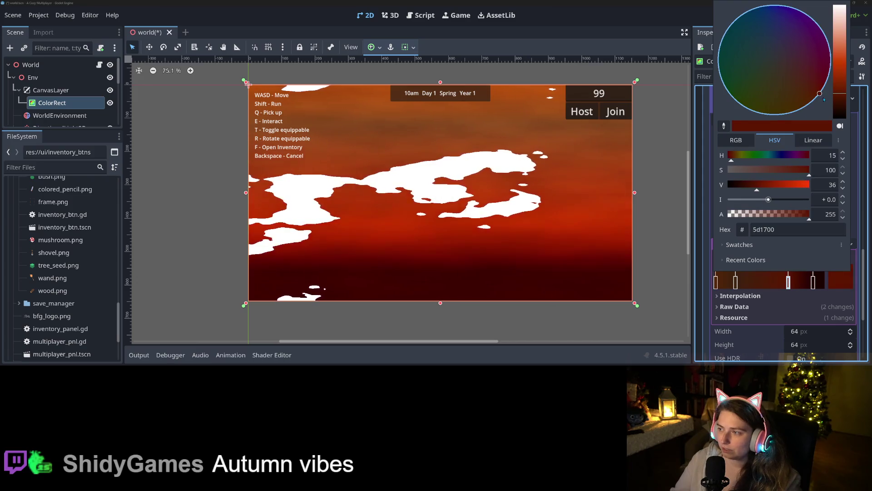
pyautogui.click(778, 339)
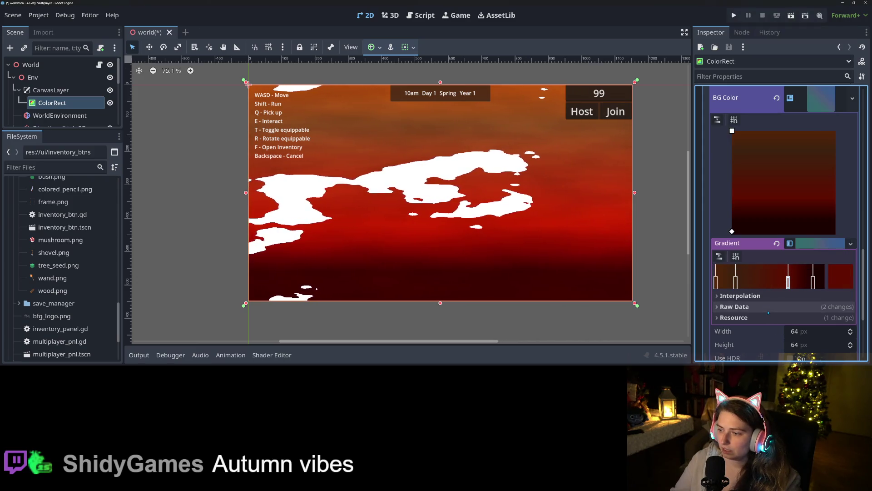
pyautogui.click(829, 277)
pyautogui.moveTo(840, 95); pyautogui.dragTo(841, 107)
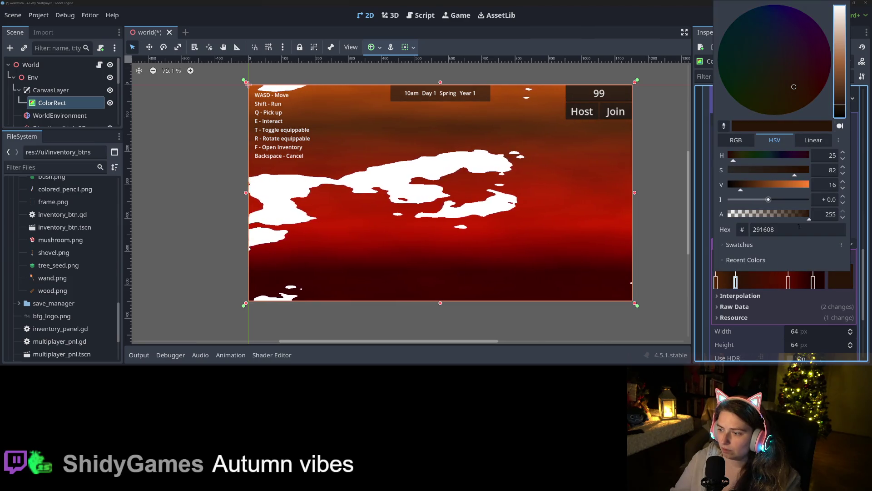
pyautogui.click(791, 284)
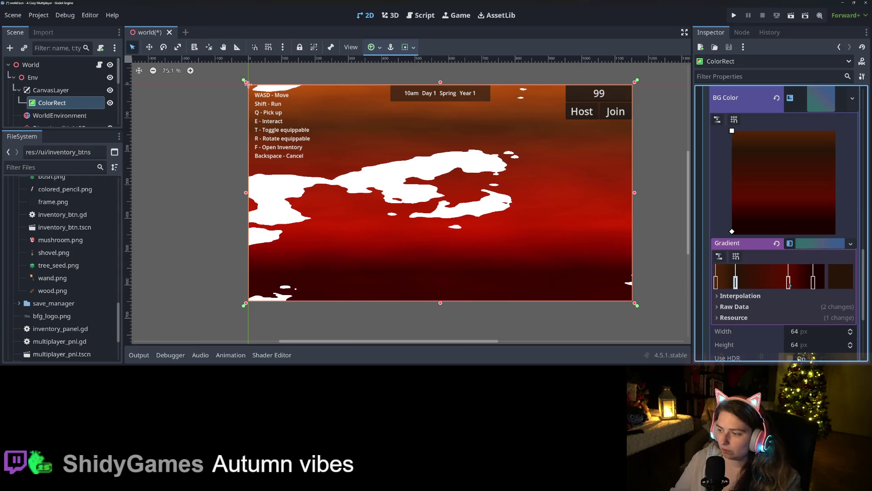
pyautogui.click(837, 281)
pyautogui.click(839, 103)
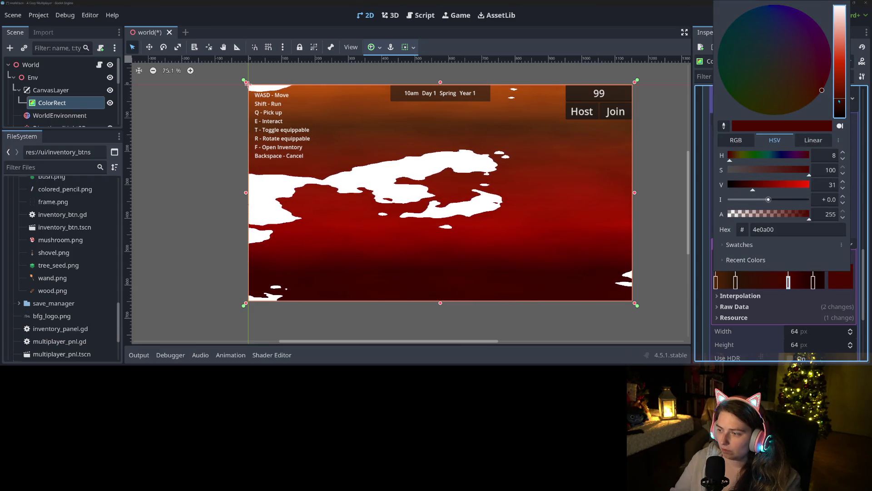
pyautogui.click(735, 283)
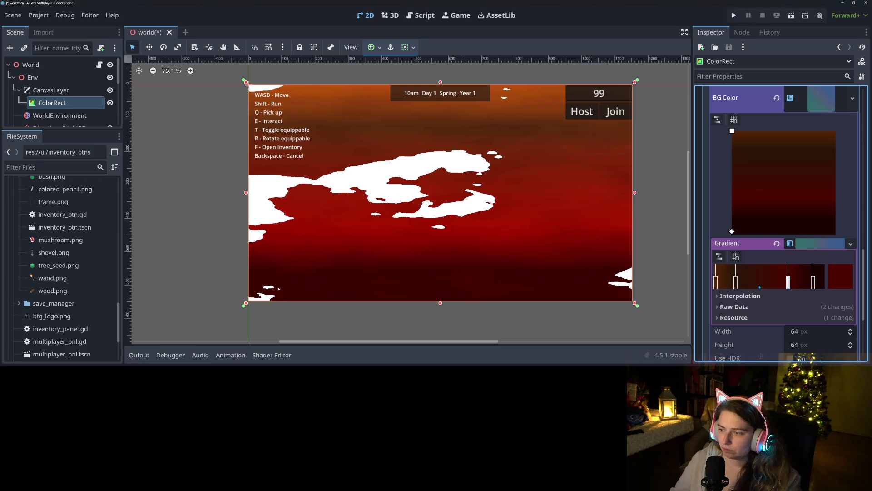
# Replace the brown stop with a new dark orange-brown stop near the left end, then save the scene.
pyautogui.click(845, 273)
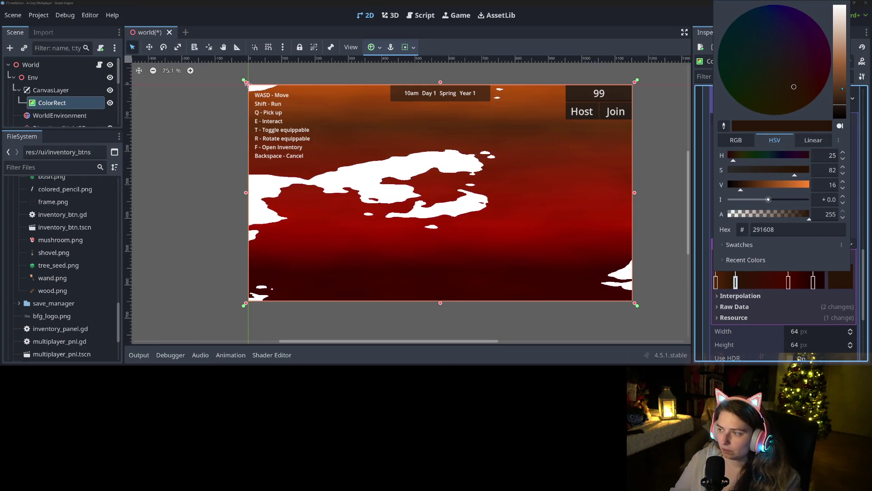
pyautogui.moveTo(843, 88); pyautogui.dragTo(841, 85)
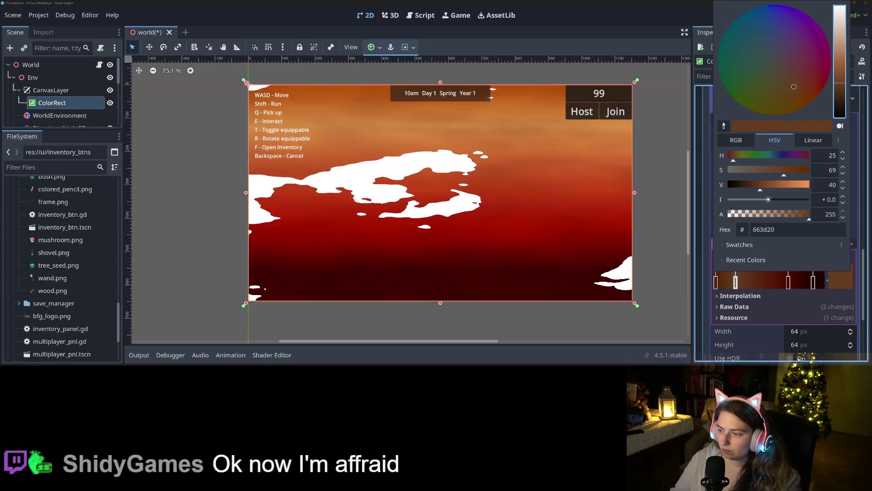
pyautogui.click(745, 288)
pyautogui.rightClick(736, 283)
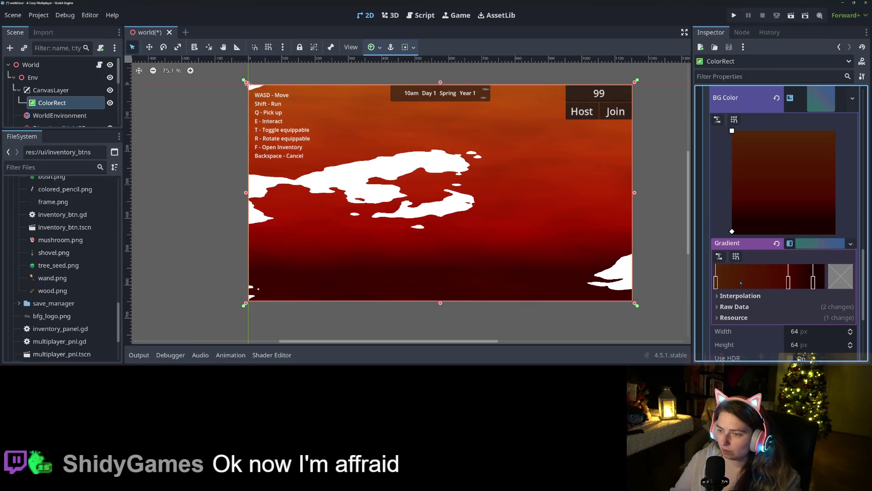
pyautogui.click(739, 282)
pyautogui.click(841, 276)
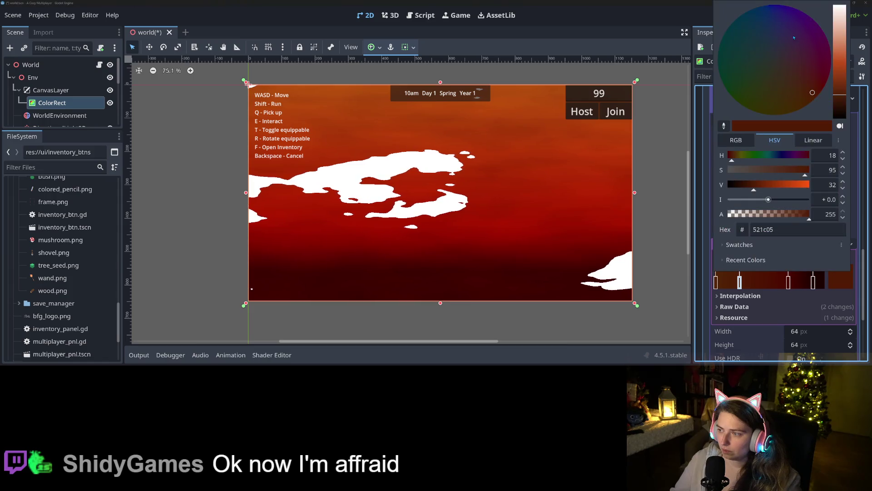
pyautogui.moveTo(806, 85); pyautogui.dragTo(792, 89)
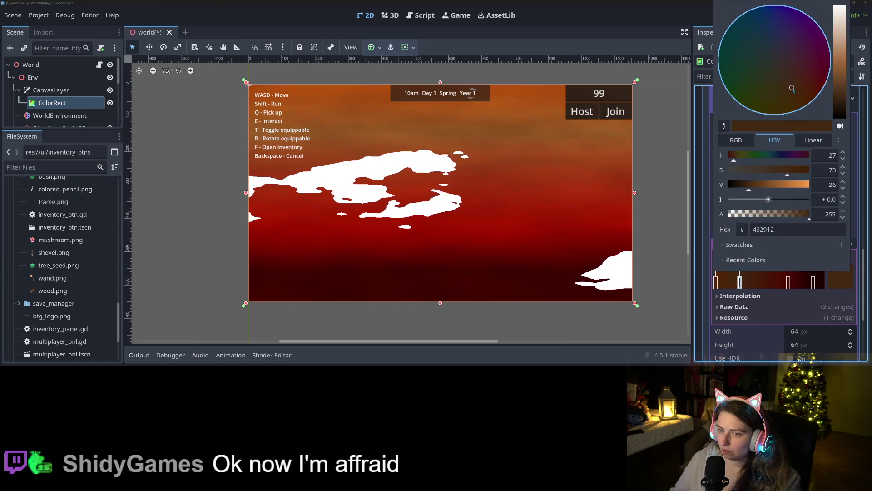
pyautogui.click(709, 343)
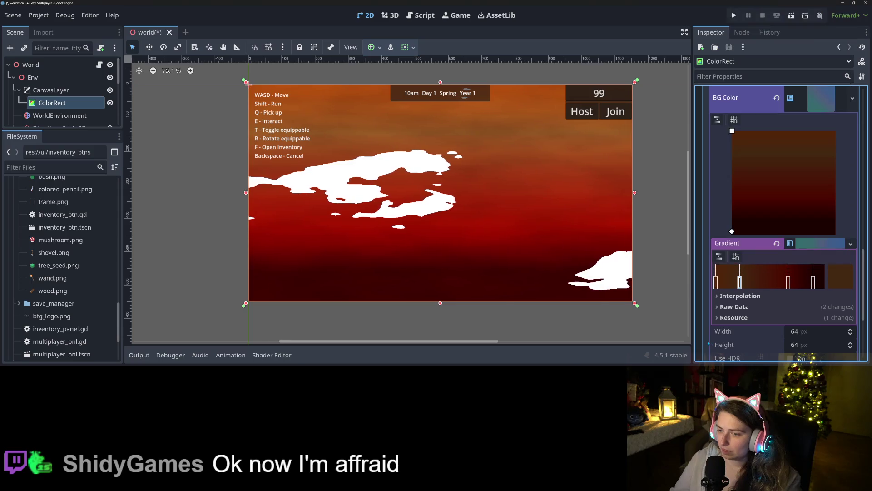
pyautogui.hotkey('ctrl', 's')
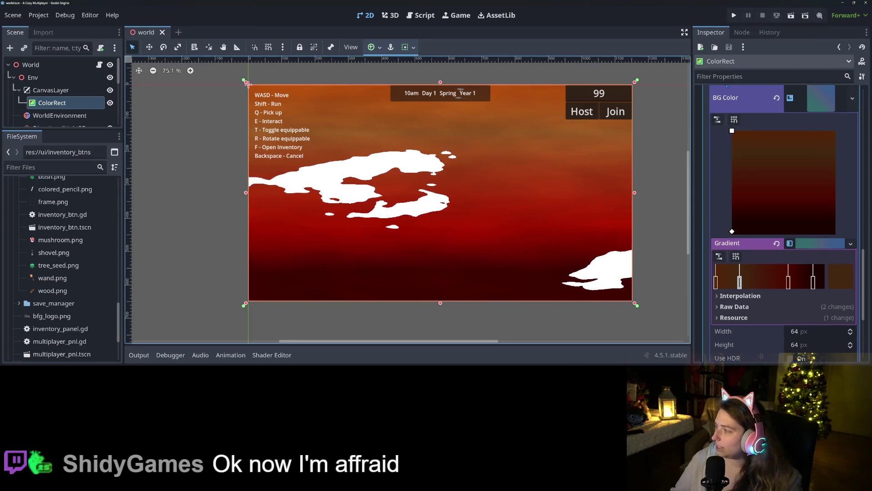
pyautogui.press('F5')
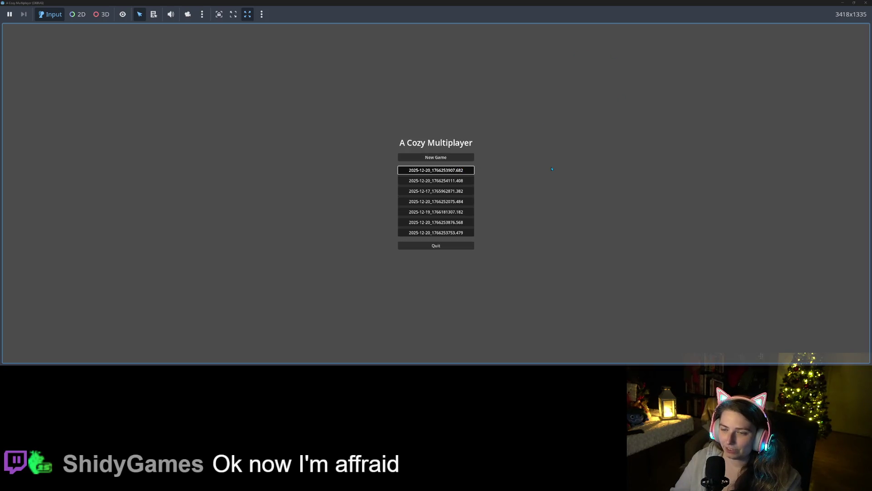
pyautogui.press('Return')
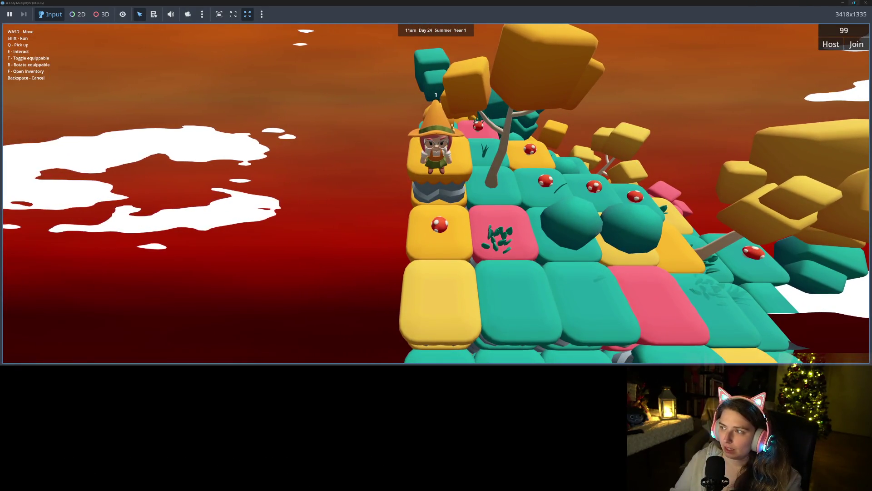
pyautogui.click(866, 3)
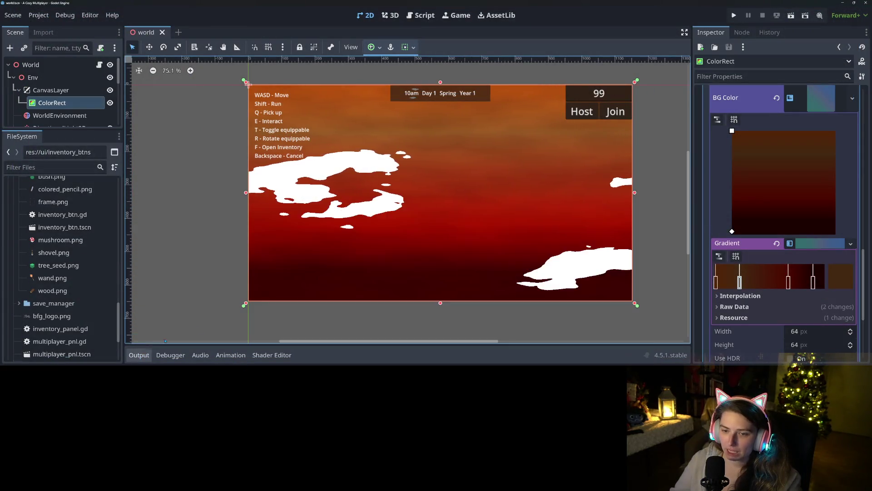
# Save the sky material as res://env/sky_shaders/hell_cloudy.tres and collapse the BG Color gradient editor.
pyautogui.scroll(10, 858, 185)
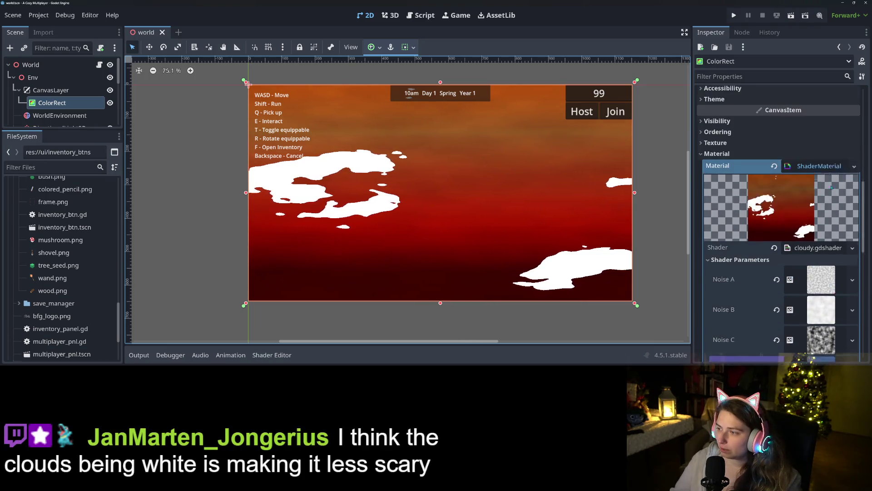
pyautogui.click(854, 200)
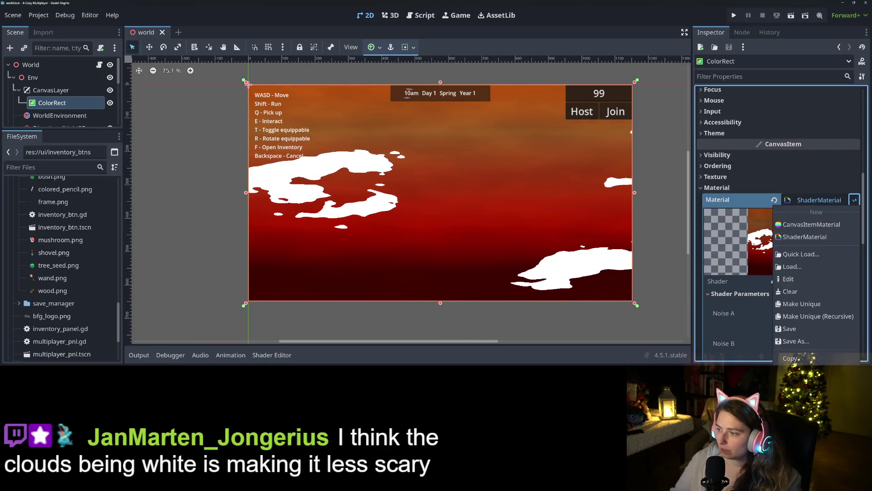
pyautogui.click(807, 344)
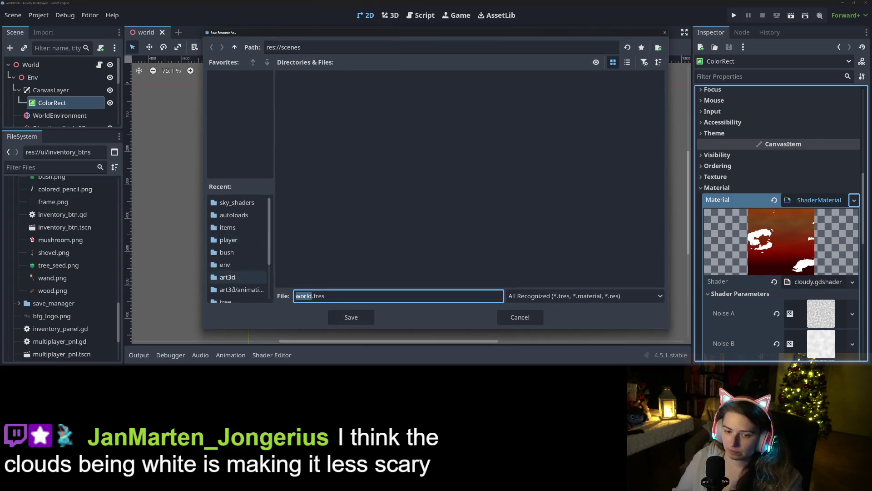
pyautogui.click(249, 265)
pyautogui.doubleClick(308, 88)
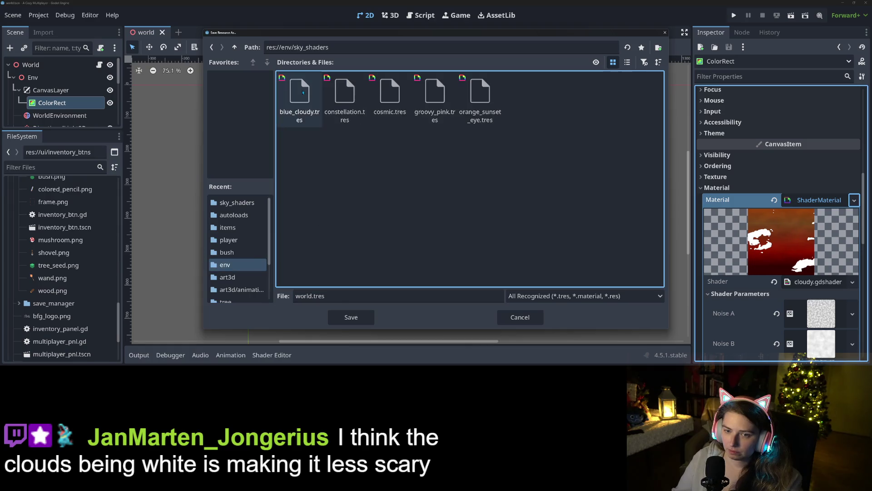
pyautogui.click(307, 296)
pyautogui.write('hell_cloud')
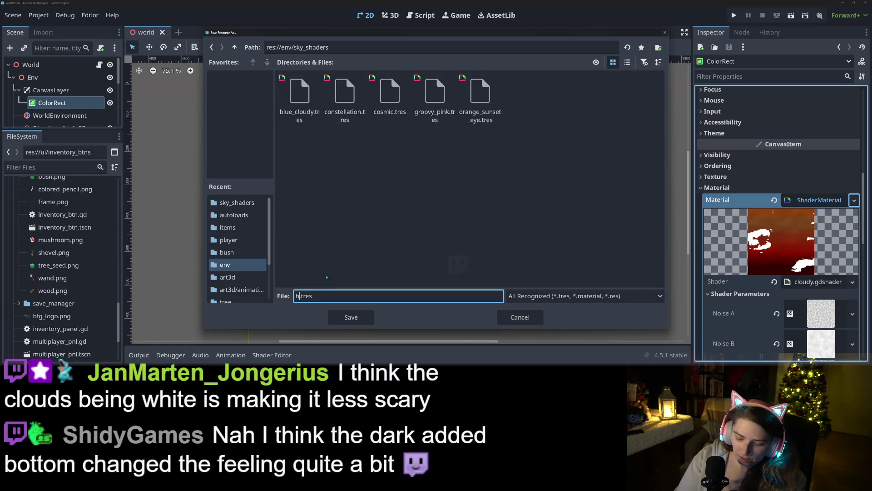
pyautogui.write('y')
pyautogui.press('Return')
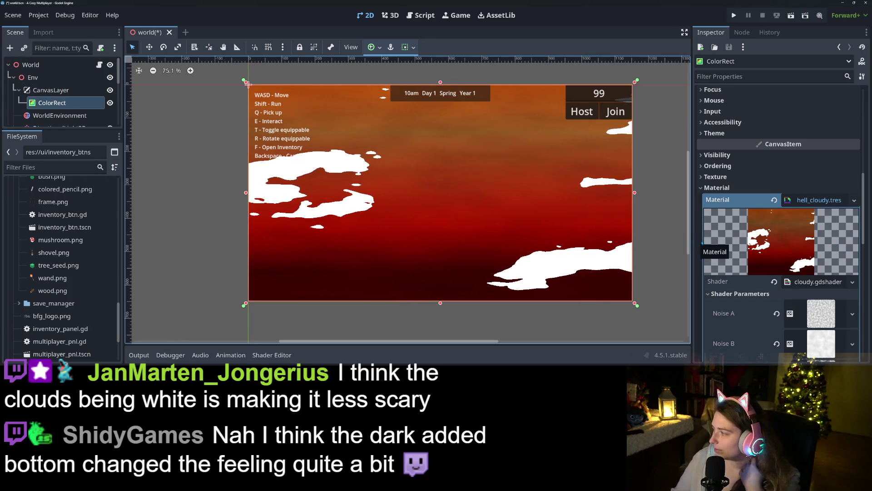
pyautogui.scroll(-2, 736, 223)
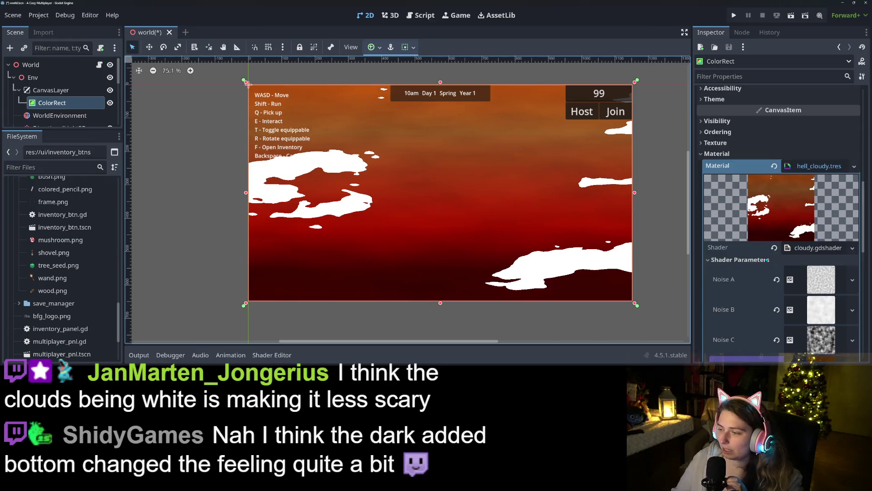
pyautogui.scroll(-3, 754, 273)
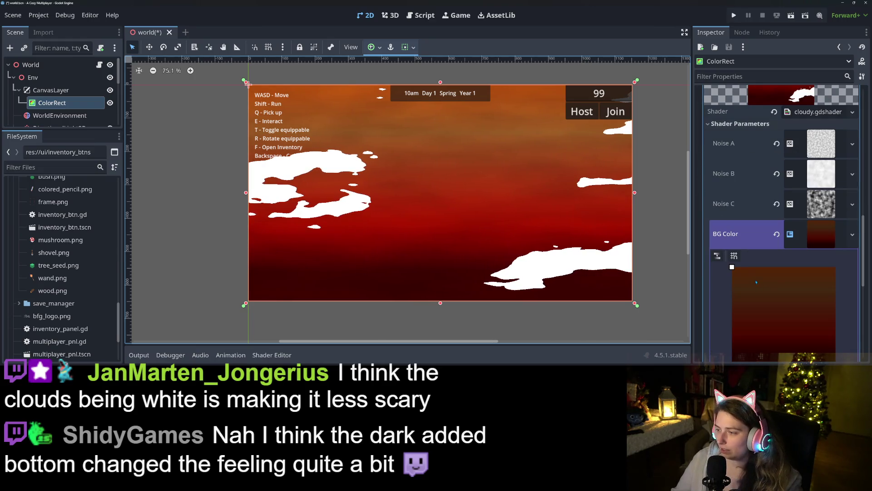
pyautogui.click(746, 235)
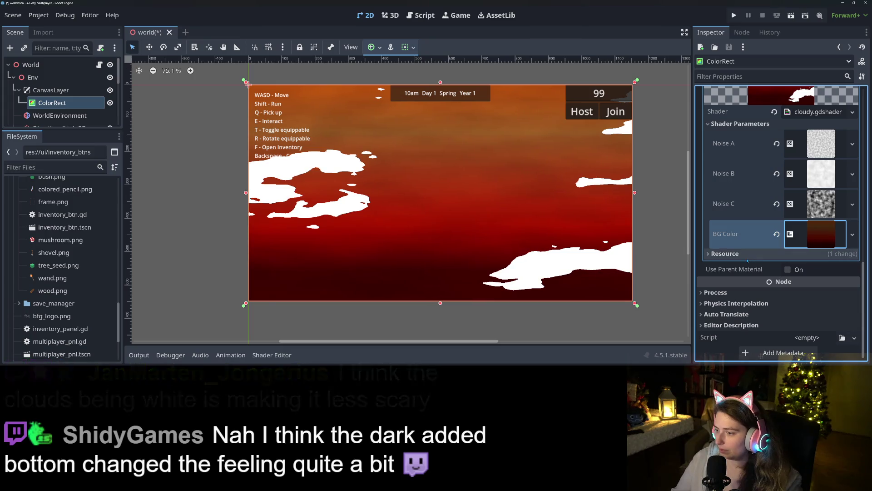
# Expand Noise B's noise texture and make it unique.
pyautogui.click(743, 206)
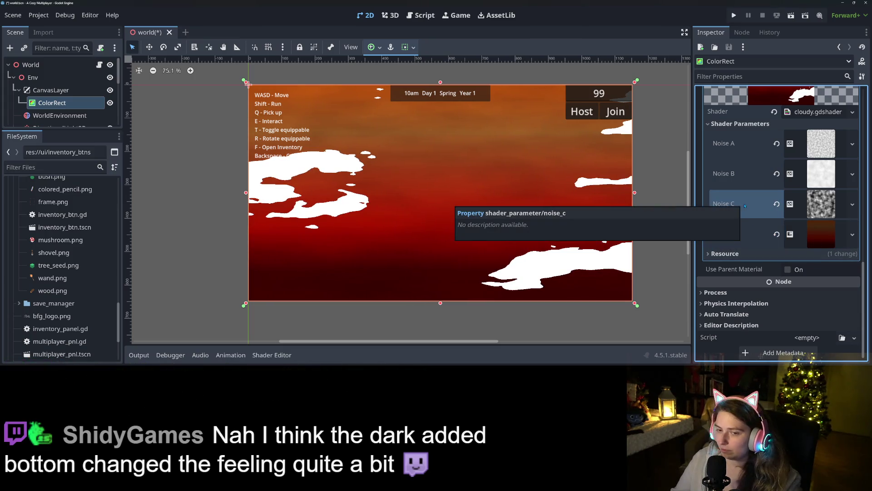
pyautogui.click(820, 173)
pyautogui.click(820, 177)
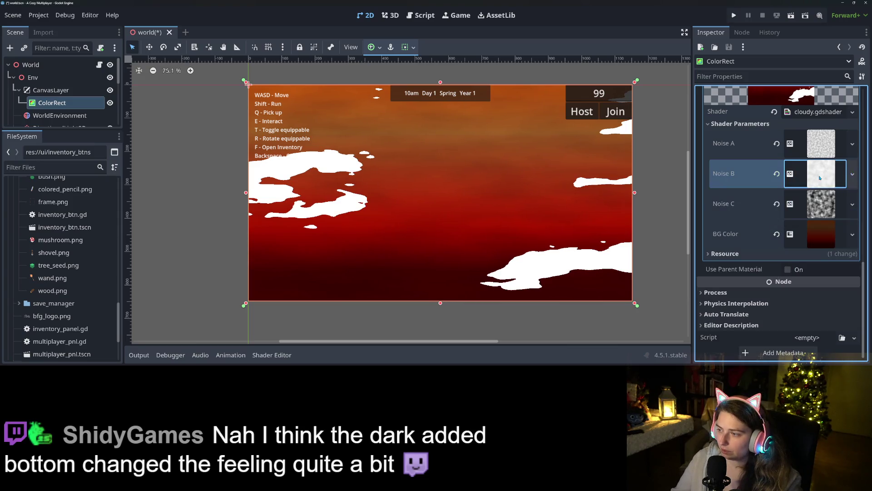
pyautogui.click(820, 177)
pyautogui.click(853, 173)
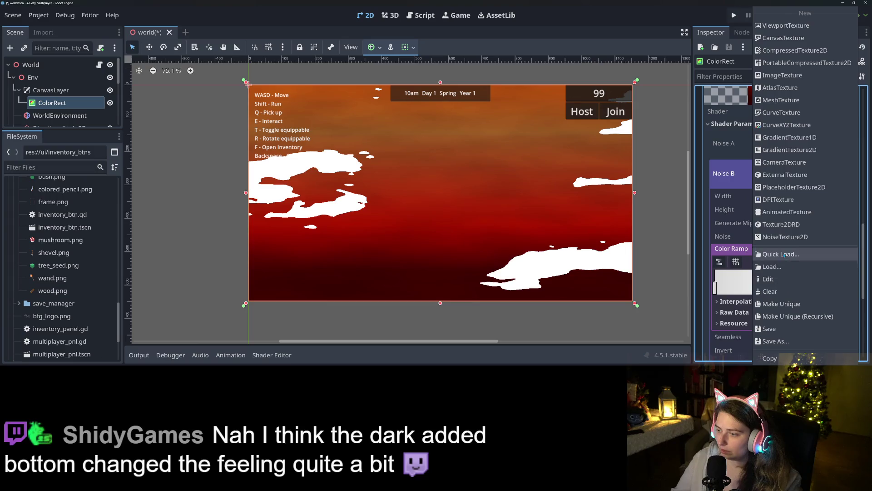
pyautogui.click(781, 303)
# Add a dark grey midpoint to Noise B's colour ramp and darken its white end to grey.
pyautogui.doubleClick(761, 275)
pyautogui.moveTo(838, 83); pyautogui.dragTo(841, 93)
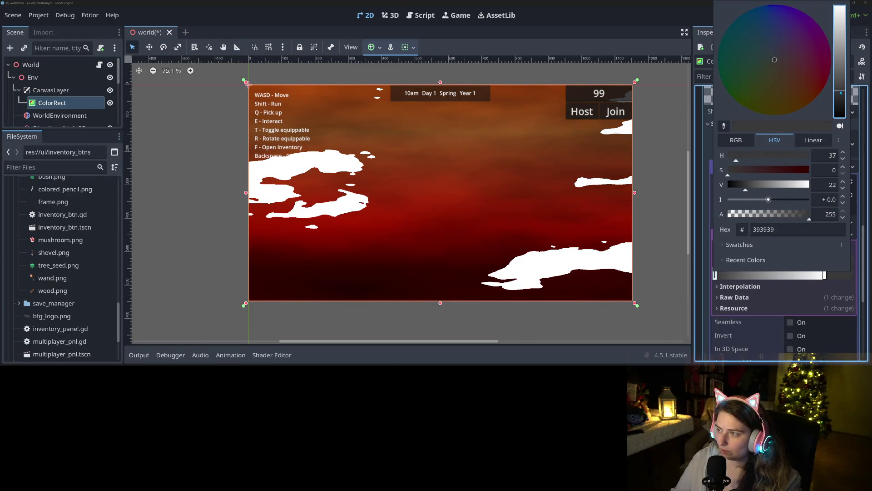
pyautogui.click(771, 279)
pyautogui.doubleClick(825, 275)
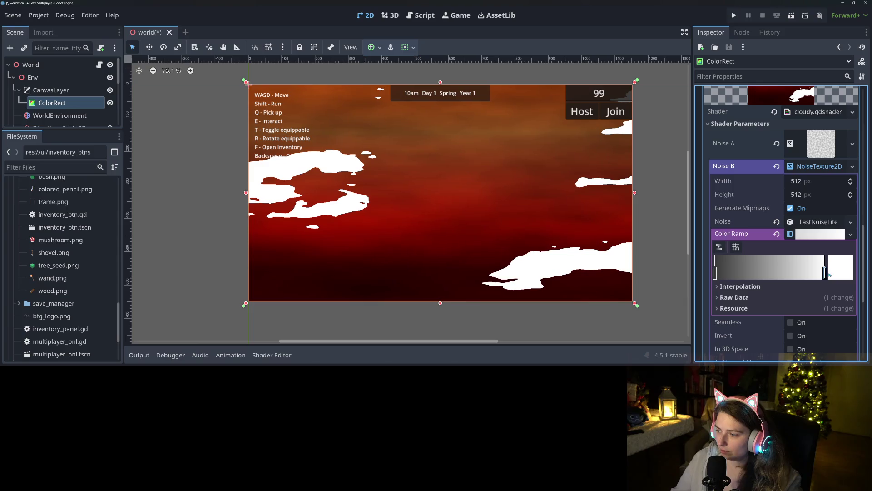
pyautogui.moveTo(844, 36); pyautogui.dragTo(844, 72)
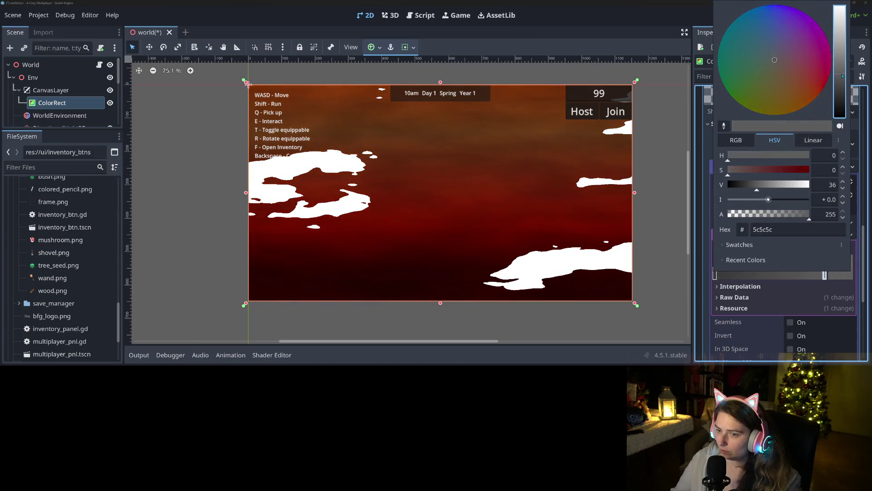
pyautogui.click(773, 308)
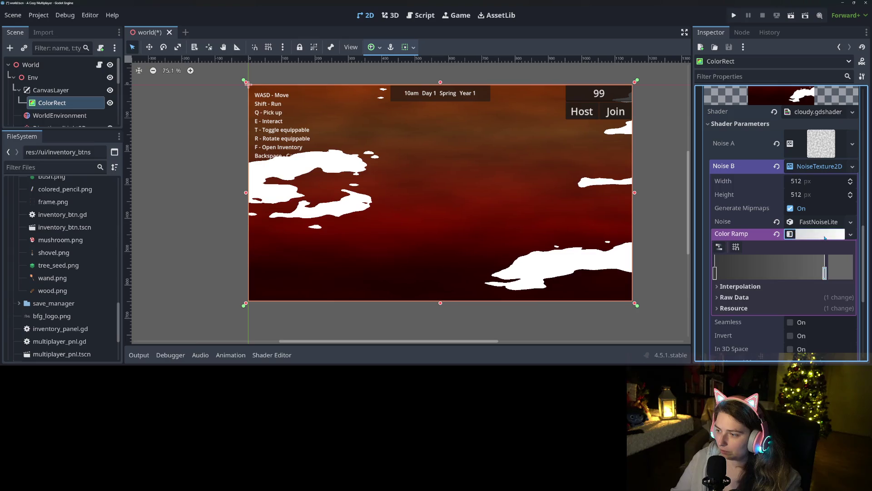
pyautogui.click(820, 235)
pyautogui.click(811, 166)
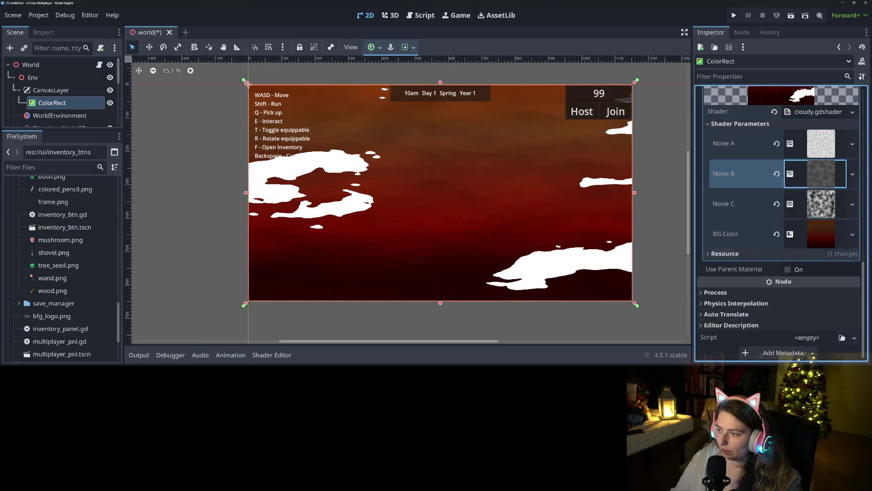
pyautogui.click(853, 204)
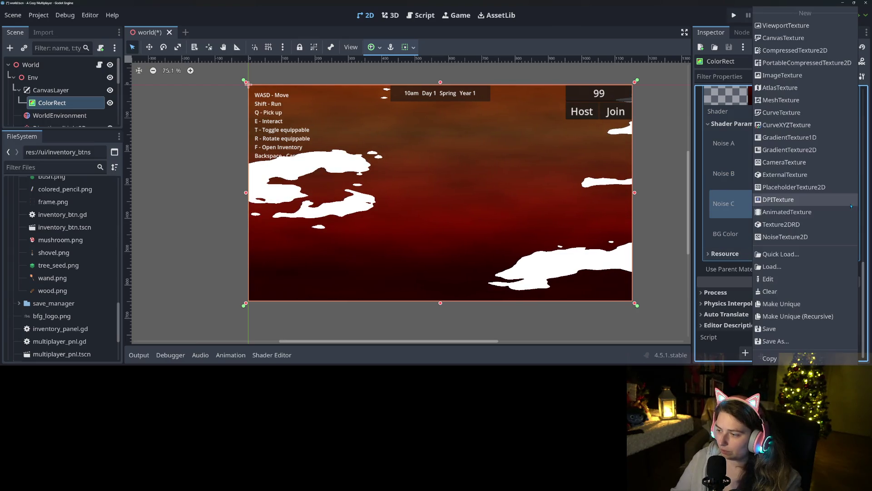
# Clear Noise C and give it a new NoiseTexture2D using a new FastNoiseLite.
pyautogui.press('Escape')
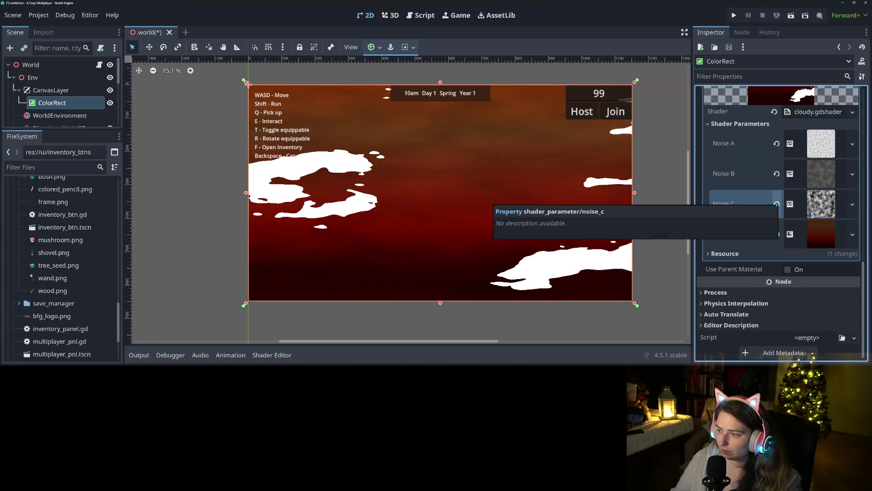
pyautogui.click(777, 204)
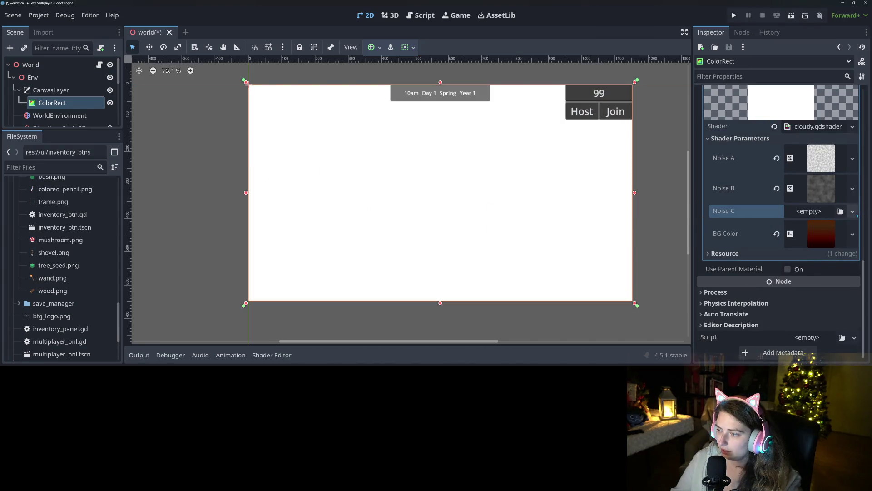
pyautogui.click(853, 211)
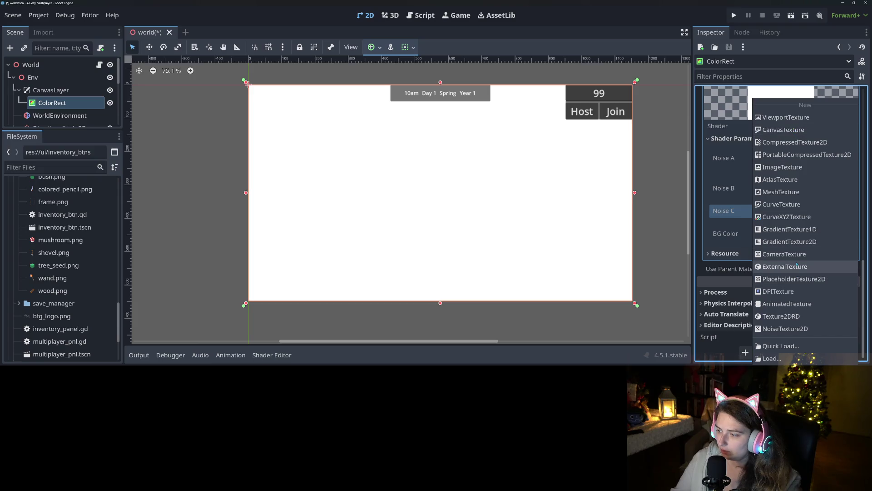
pyautogui.click(794, 329)
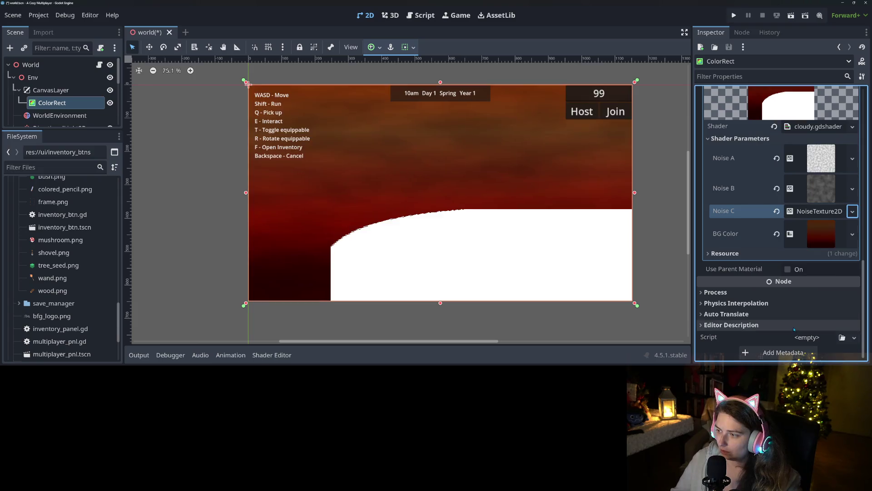
pyautogui.click(819, 212)
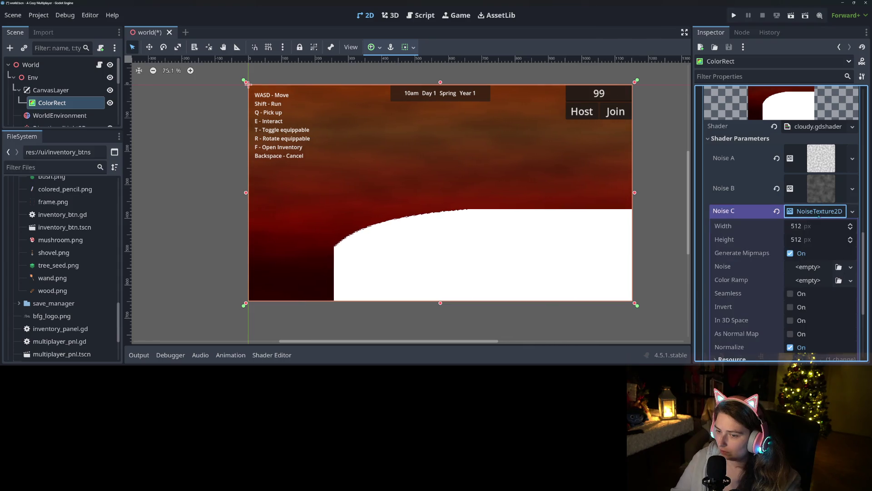
pyautogui.click(852, 267)
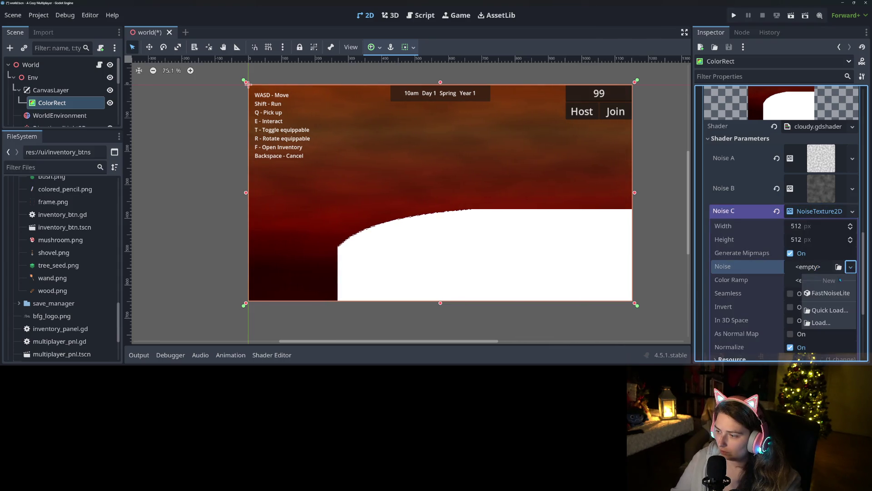
pyautogui.click(820, 278)
# Set the FastNoiseLite noise type to Perlin with frequency about 0.16.
pyautogui.click(812, 267)
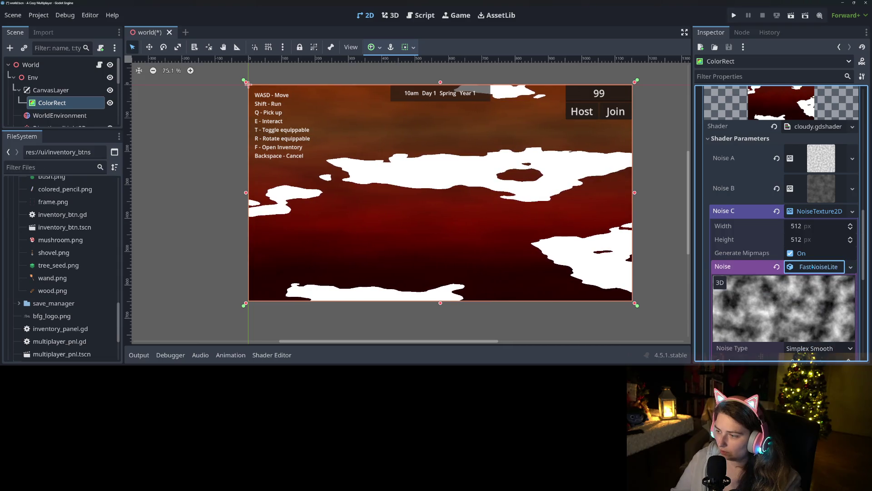
pyautogui.scroll(-3, 813, 267)
pyautogui.click(815, 247)
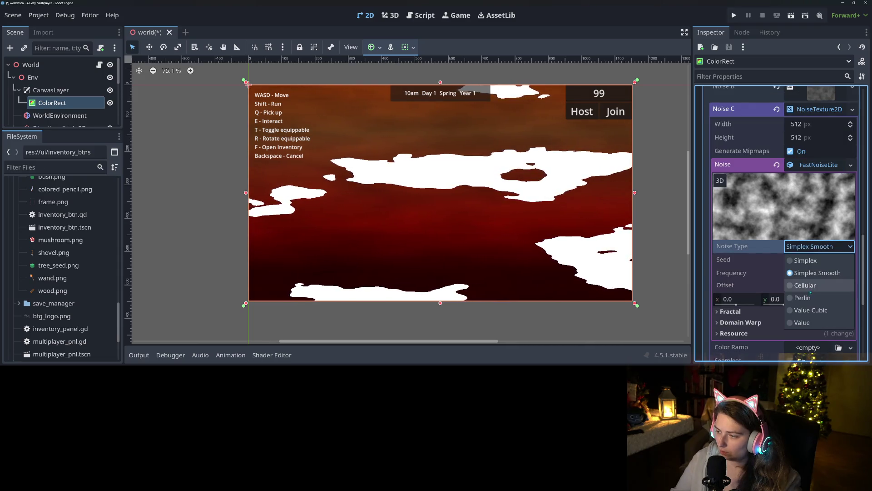
pyautogui.click(811, 297)
pyautogui.moveTo(819, 279); pyautogui.dragTo(839, 283)
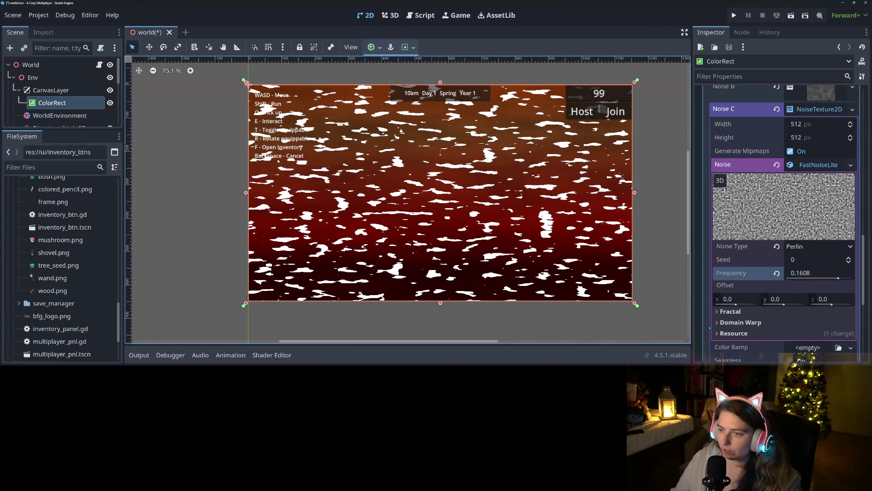
pyautogui.click(838, 279)
pyautogui.moveTo(838, 279); pyautogui.dragTo(839, 279)
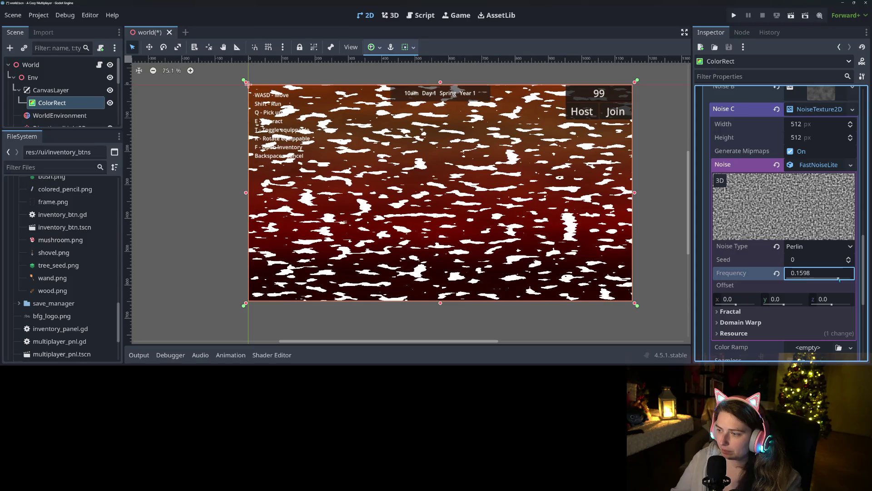
pyautogui.click(805, 165)
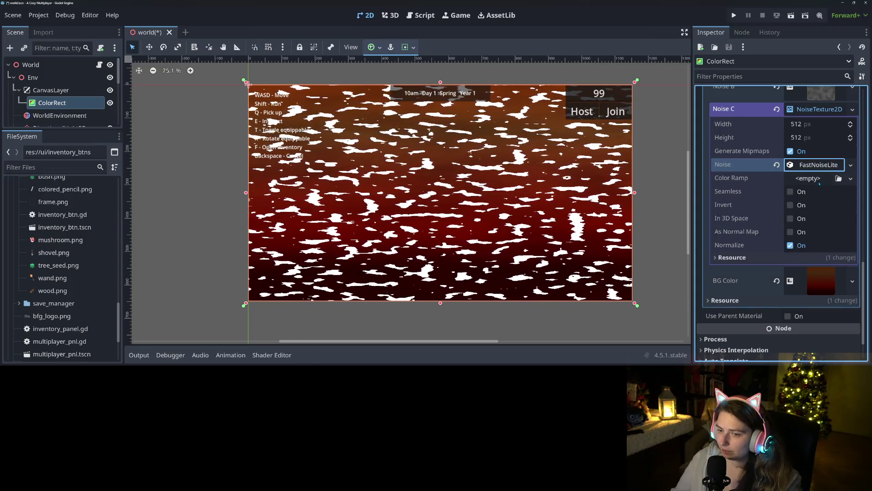
# Give Noise C a new black-to-white Gradient colour ramp and drag its black stop right to thin the spots.
pyautogui.click(819, 178)
pyautogui.click(819, 191)
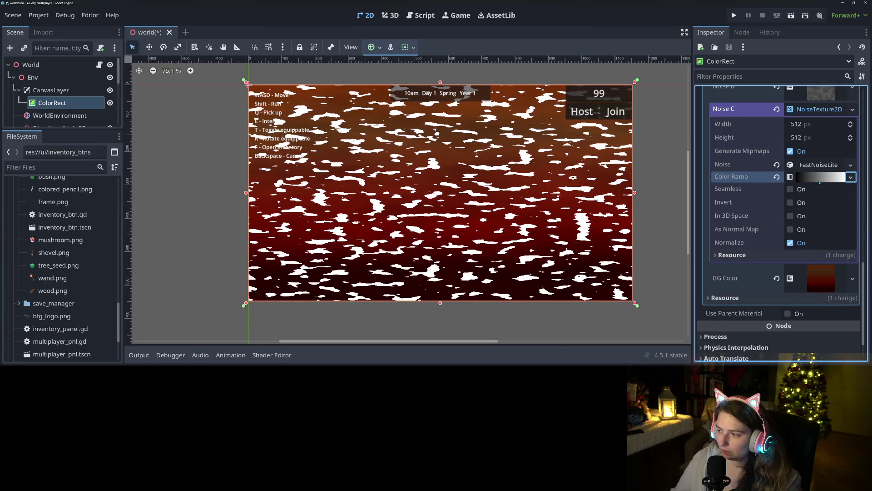
pyautogui.click(820, 177)
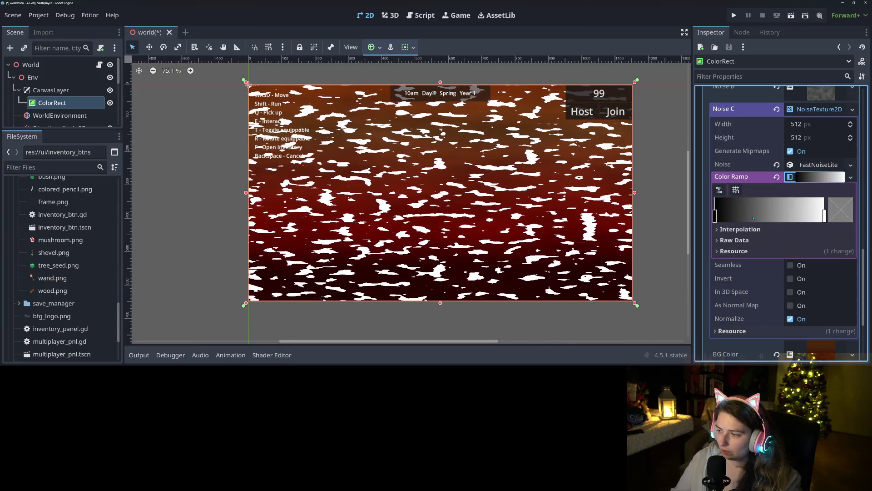
pyautogui.moveTo(716, 221)
pyautogui.mouseDown()
pyautogui.moveTo(776, 223)
pyautogui.moveTo(745, 224)
pyautogui.moveTo(762, 224)
pyautogui.mouseUp()
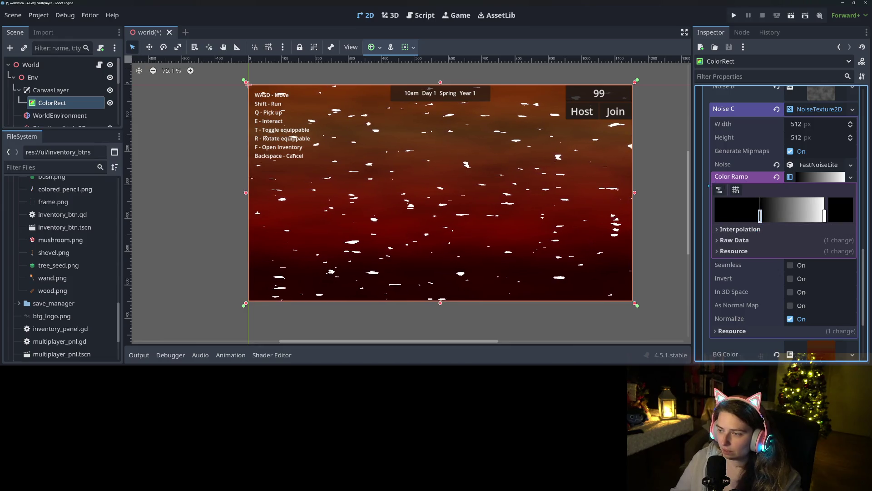
pyautogui.click(673, 271)
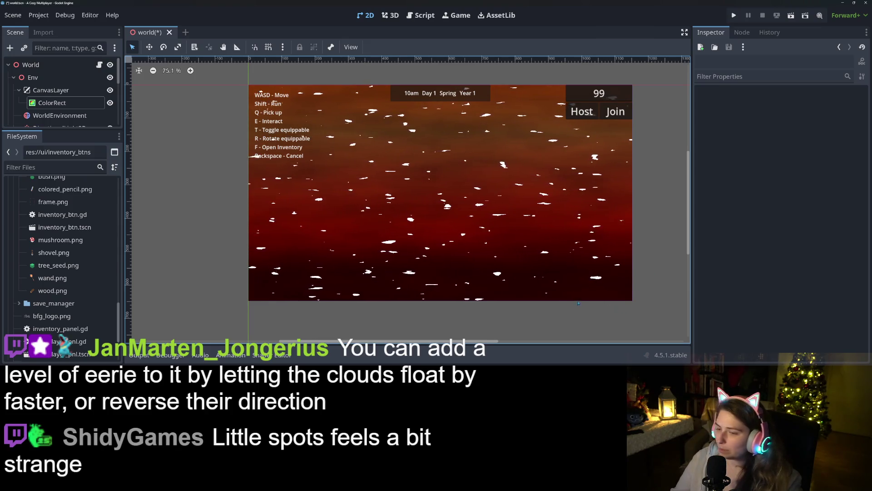
# Review the cloudy shader code in a taller panel, then reselect the ColorRect node.
pyautogui.scroll(-5, 614, 310)
pyautogui.scroll(3, 554, 290)
pyautogui.click(282, 355)
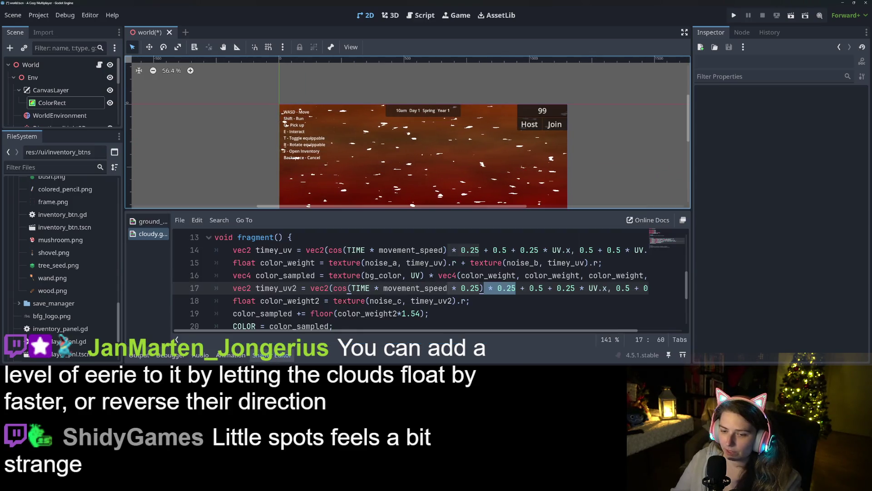
pyautogui.moveTo(333, 210)
pyautogui.mouseDown()
pyautogui.moveTo(333, 144)
pyautogui.moveTo(332, 210)
pyautogui.mouseUp()
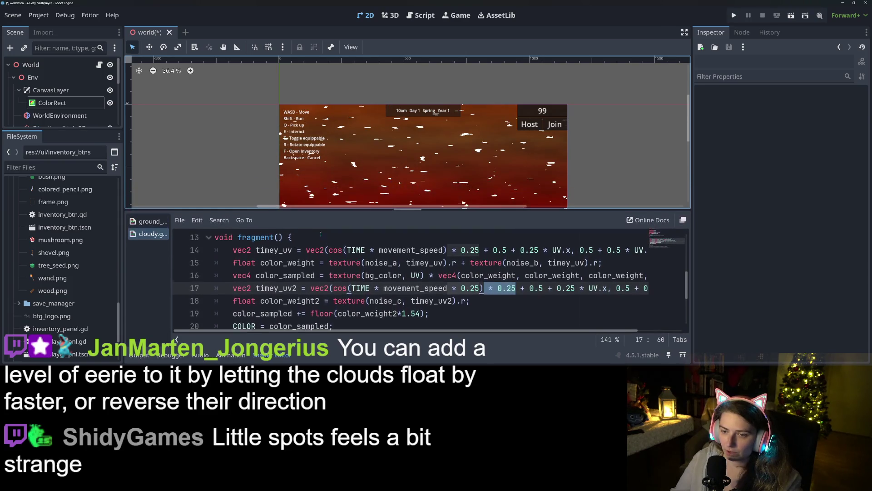
pyautogui.click(271, 356)
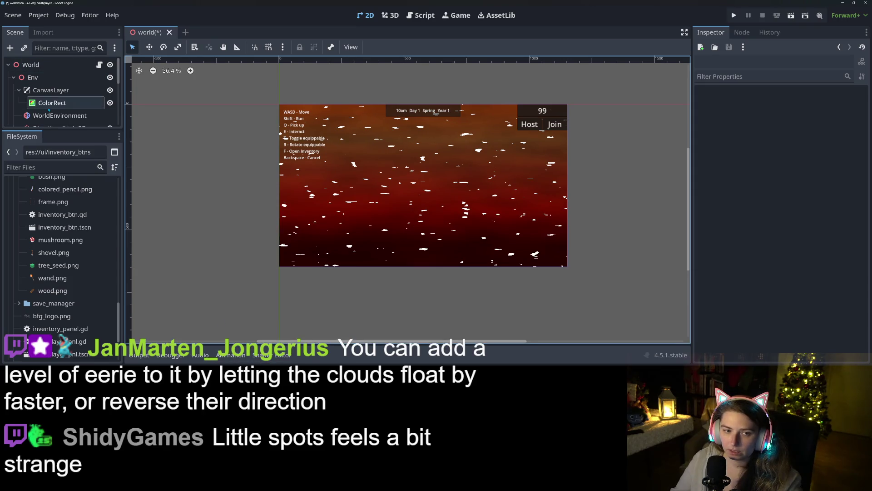
pyautogui.click(52, 103)
pyautogui.scroll(5, 795, 244)
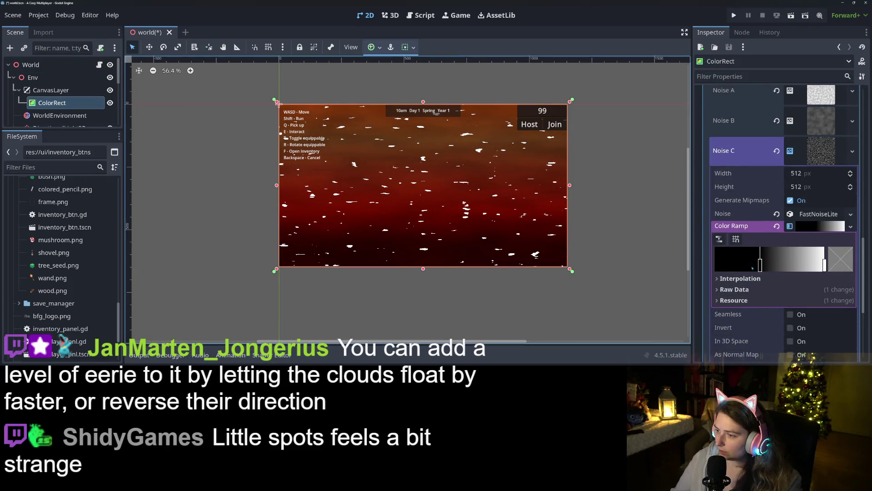
pyautogui.scroll(-7, 772, 241)
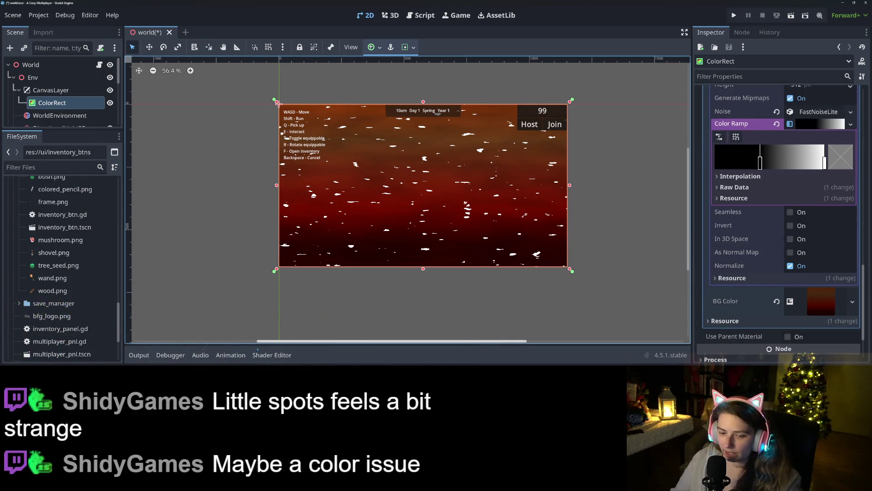
# Change movement_speed on line 7 from const to uniform and save.
pyautogui.click(272, 355)
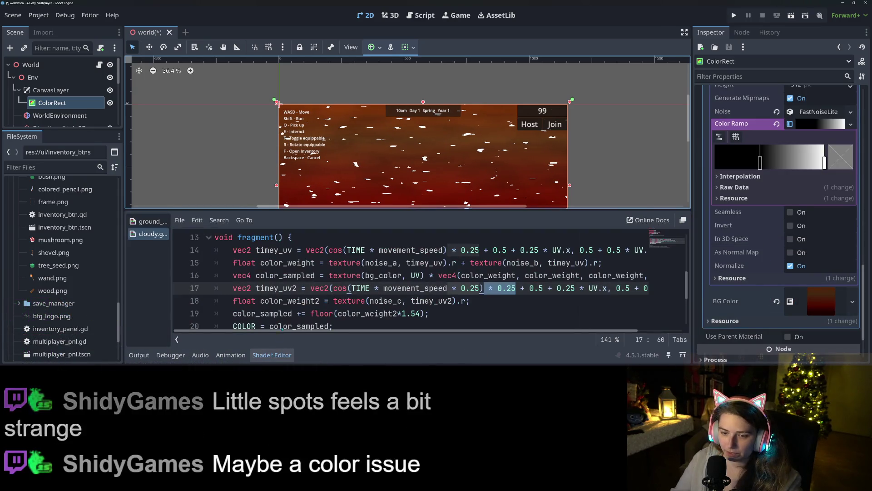
pyautogui.doubleClick(411, 288)
pyautogui.scroll(4, 345, 291)
pyautogui.scroll(-1, 285, 300)
pyautogui.click(226, 275)
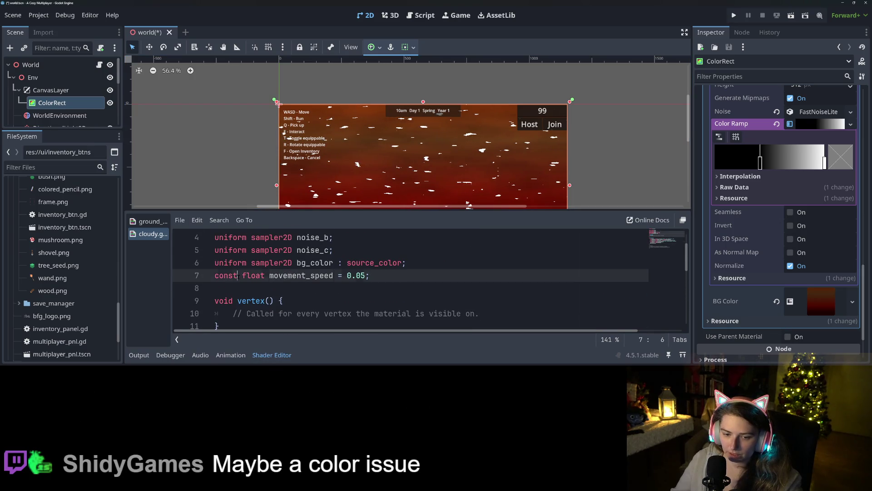
pyautogui.doubleClick(226, 275)
pyautogui.write('uniform')
pyautogui.hotkey('ctrl', 's')
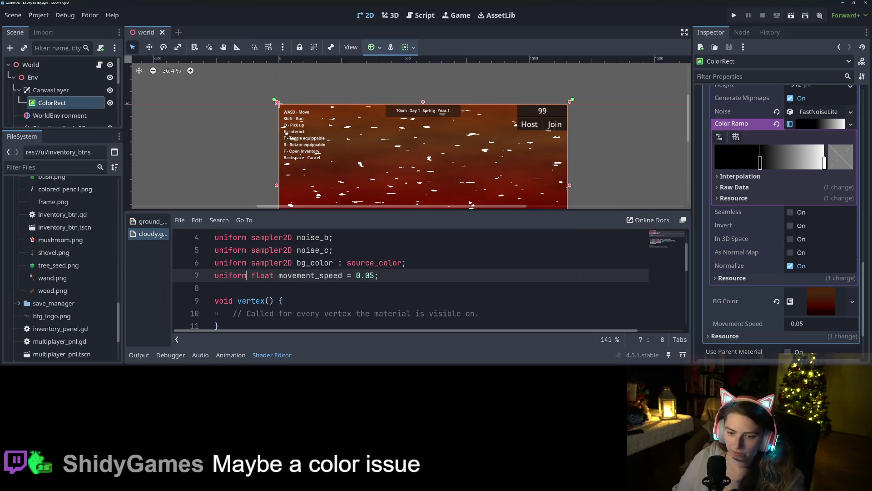
# Set the sky material's Movement Speed parameter to 0.1.
pyautogui.click(799, 324)
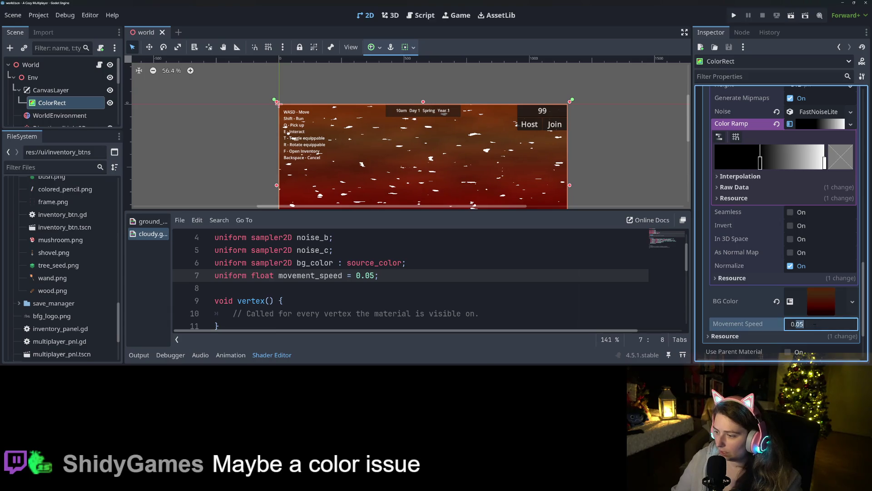
pyautogui.write('0.1')
pyautogui.press('Return')
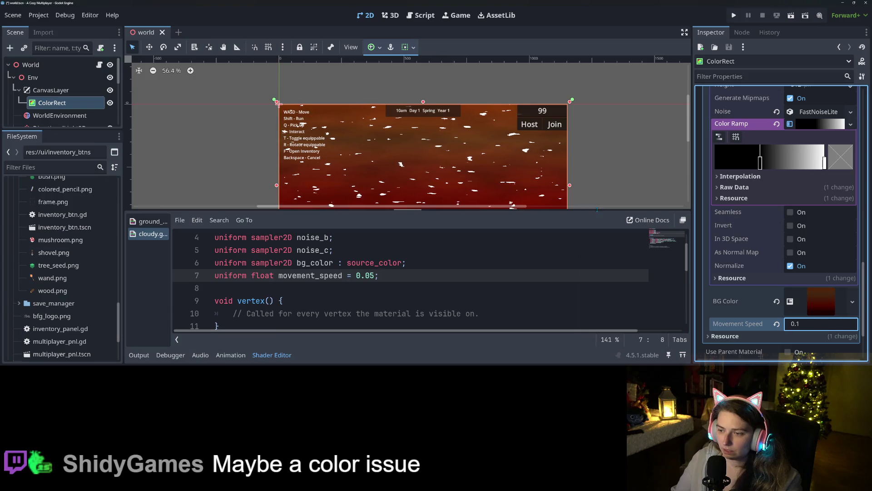
pyautogui.click(271, 355)
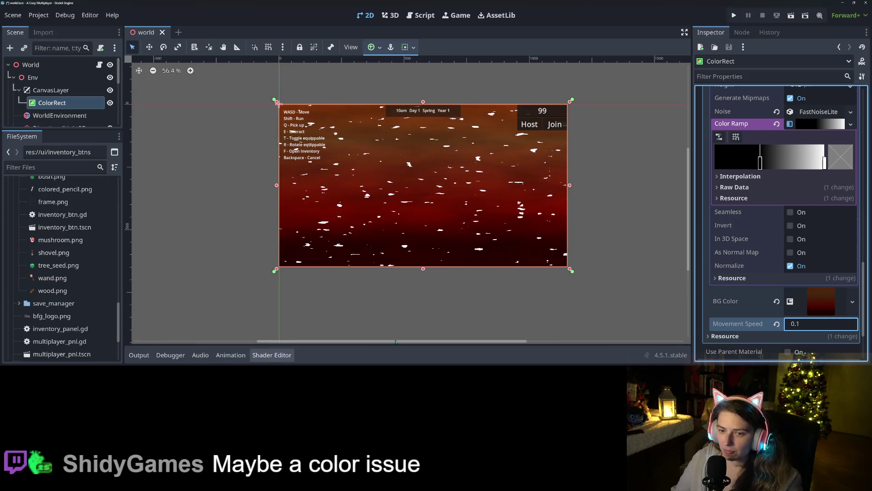
pyautogui.click(816, 324)
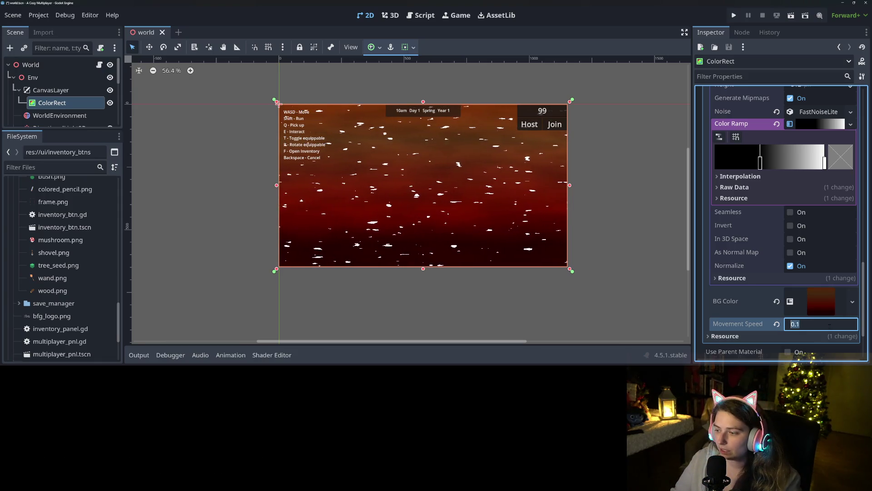
pyautogui.click(830, 324)
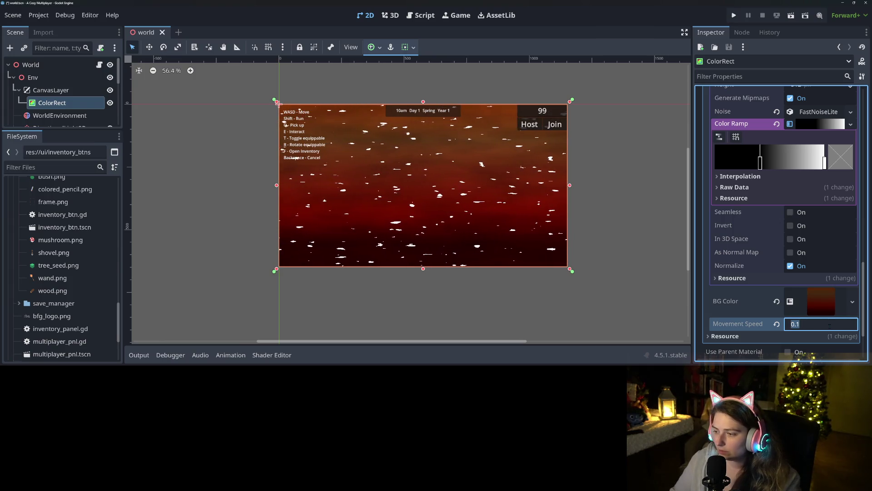
# Insert a new line below the movement_speed declaration in the cloudy shader.
pyautogui.click(271, 355)
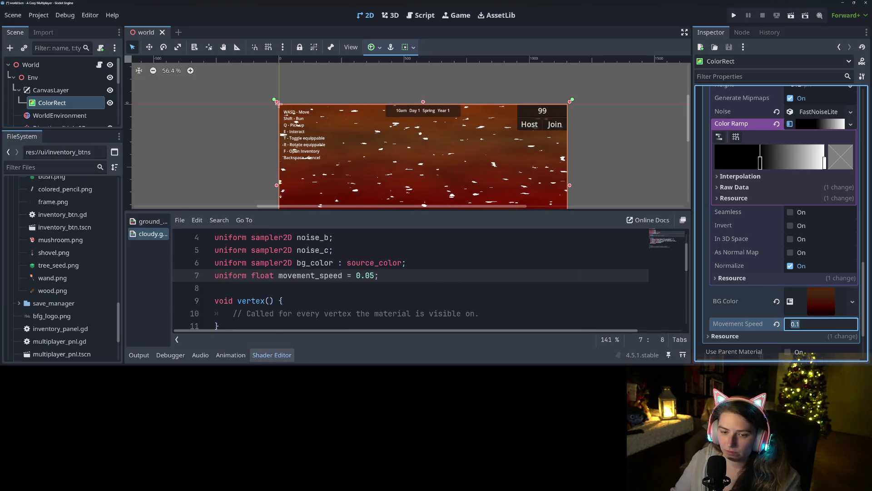
pyautogui.scroll(-3, 409, 282)
pyautogui.scroll(2, 454, 280)
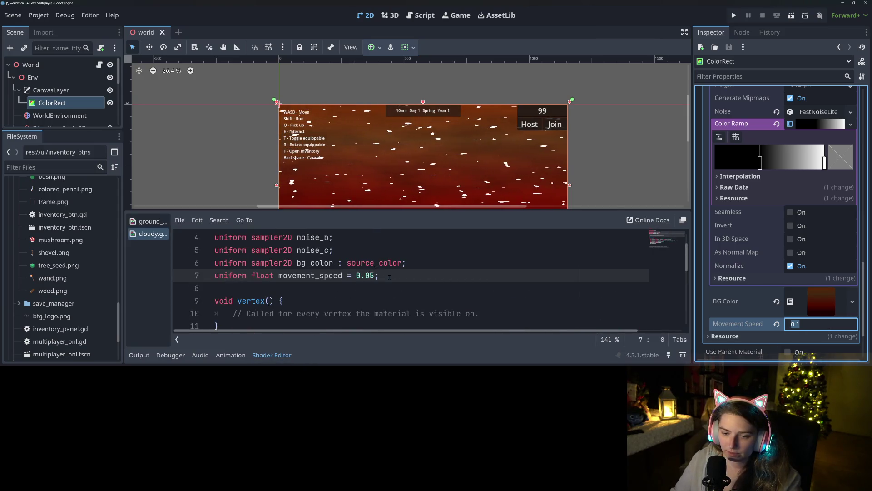
pyautogui.click(457, 281)
pyautogui.press('Return')
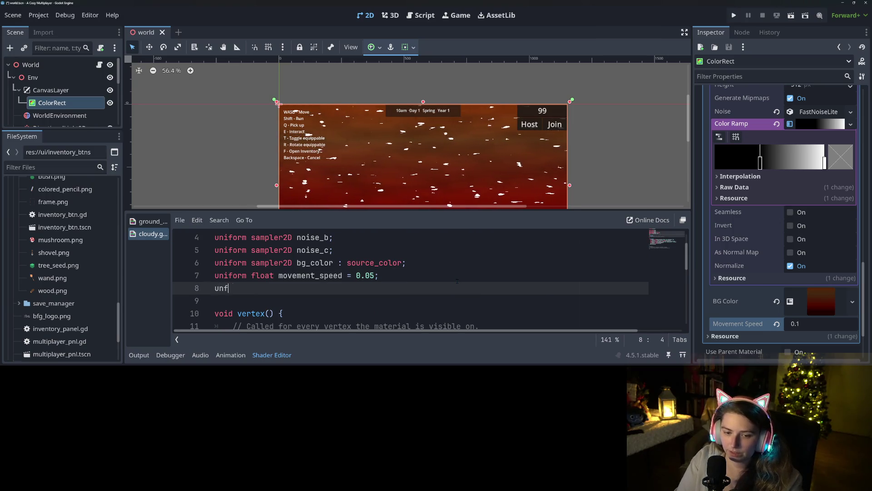
# Declare 'uniform vec4 cloud_color : source_color' in the cloudy shader.
pyautogui.press('BackSpace')
pyautogui.press('BackSpace')
pyautogui.press('BackSpace')
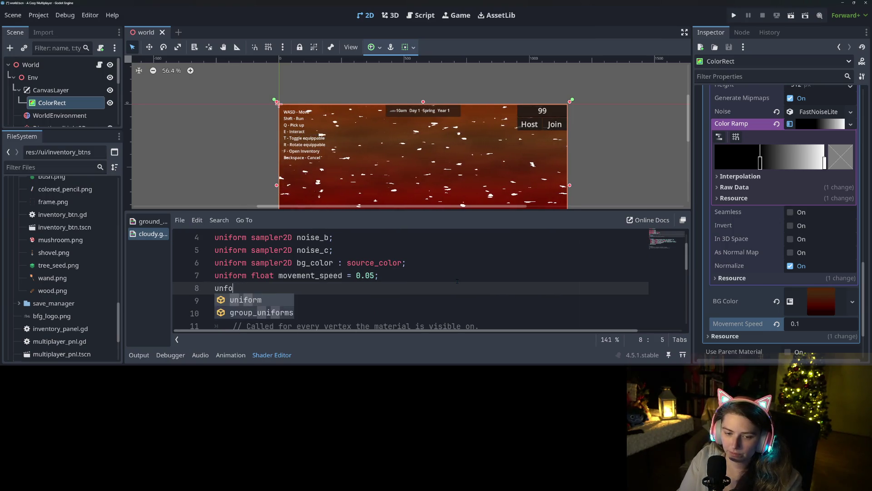
pyautogui.press('Return')
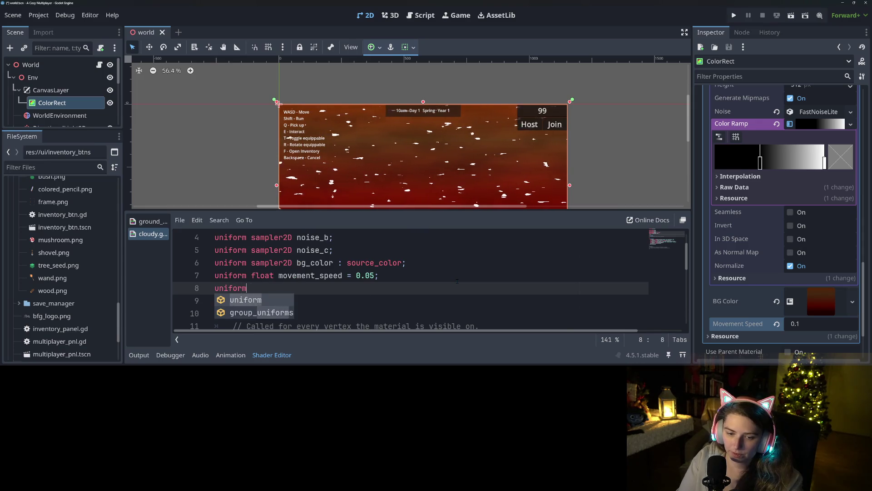
pyautogui.write(' vec')
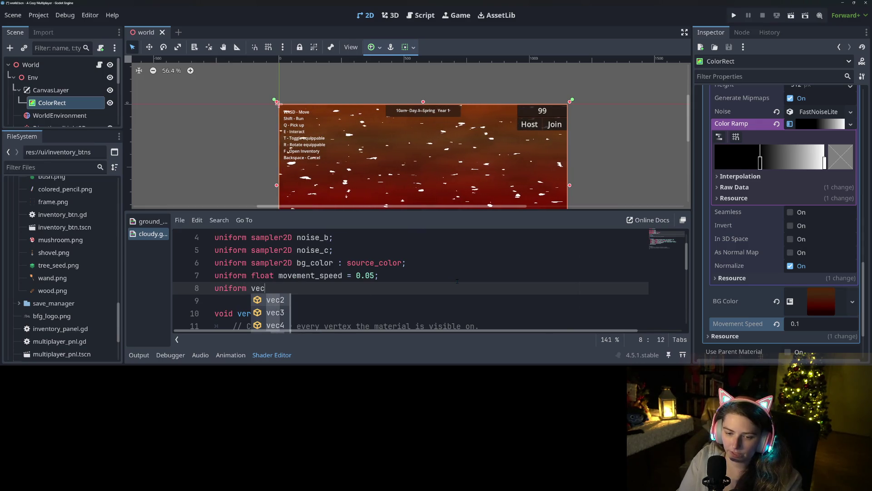
pyautogui.write('4 ')
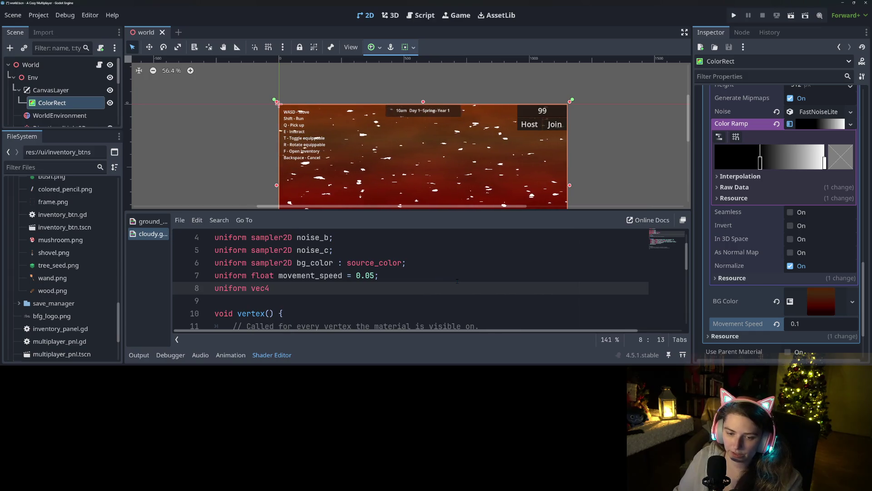
pyautogui.write('cloud_color ')
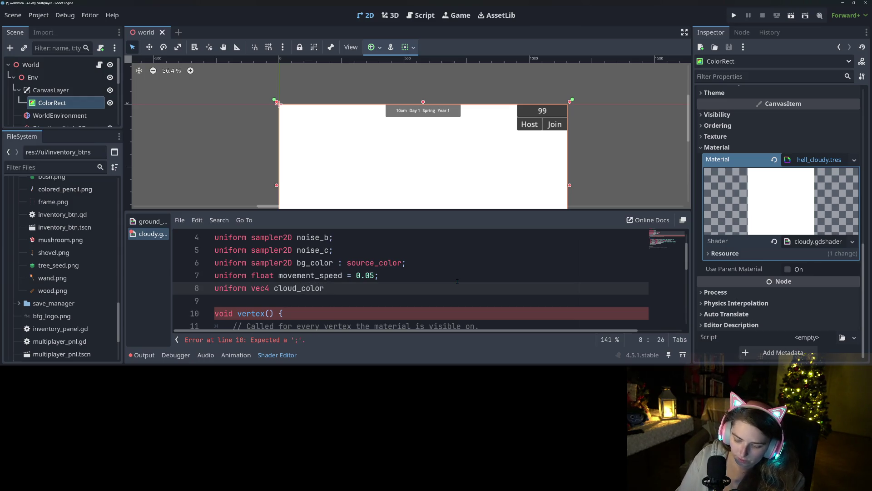
pyautogui.write(': source')
pyautogui.press('Return')
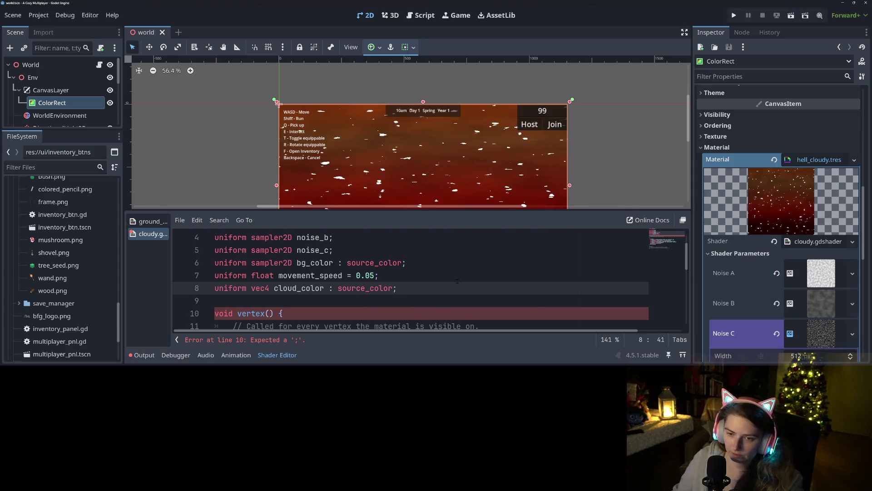
# Multiply the cloud spot floor(...) term on line 20 by cloud_color.
pyautogui.doubleClick(298, 291)
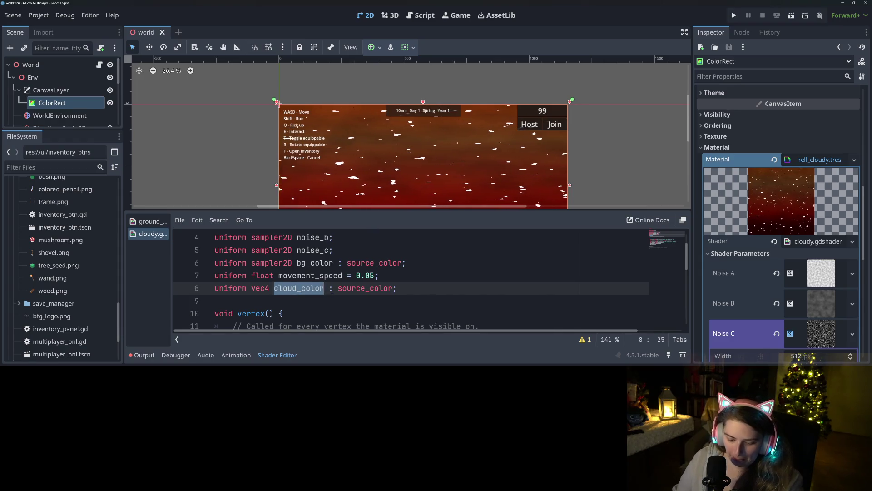
pyautogui.scroll(-5, 319, 281)
pyautogui.scroll(1, 319, 282)
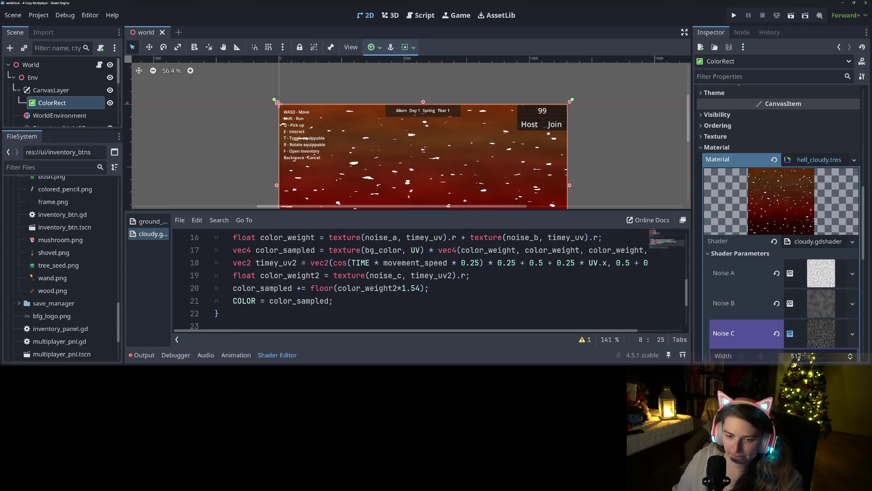
pyautogui.click(319, 288)
pyautogui.click(431, 288)
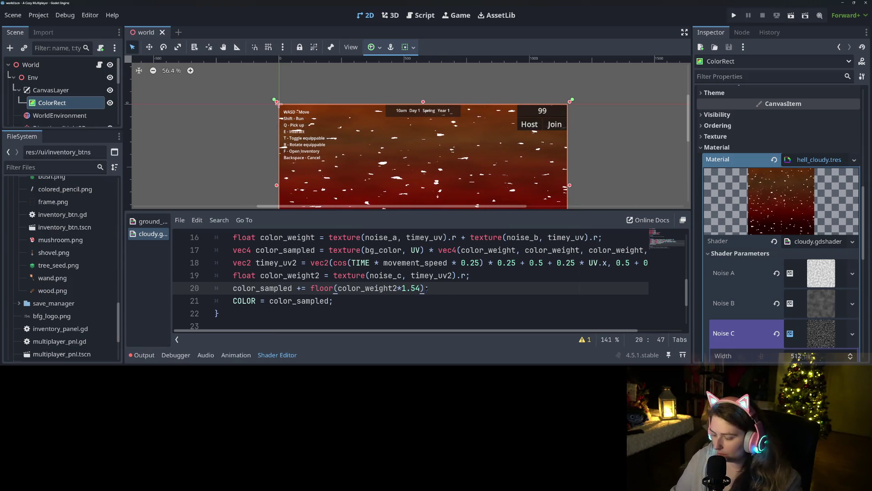
pyautogui.write('*cloud_color')
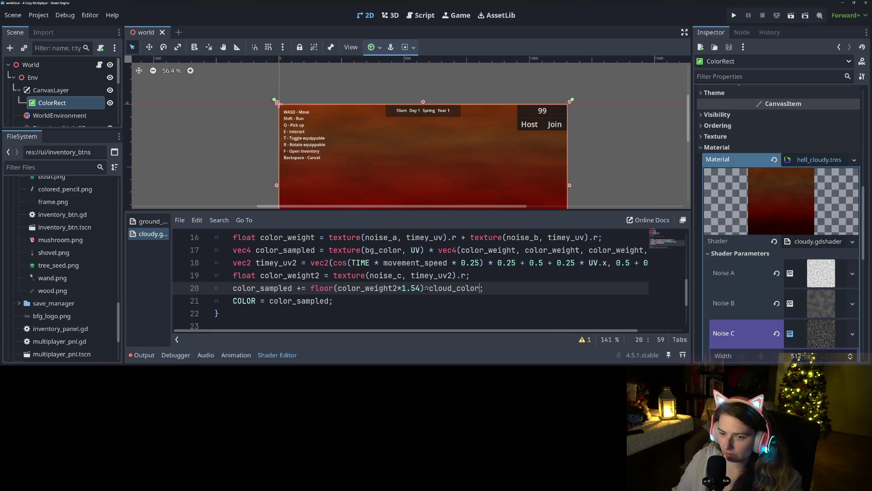
# Default cloud_color to vec4(1.0, 1.0, 1.0, 1.0), white.
pyautogui.scroll(-5, 733, 296)
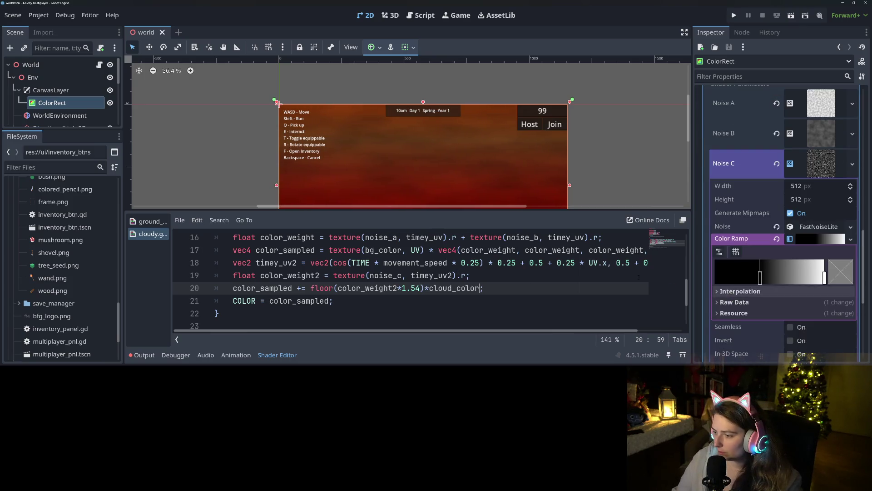
pyautogui.scroll(5, 344, 309)
pyautogui.scroll(-2, 344, 309)
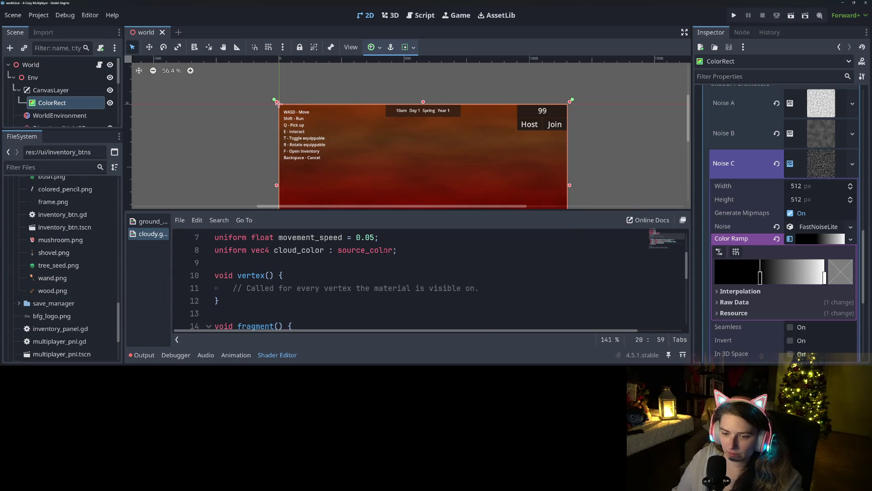
pyautogui.click(393, 250)
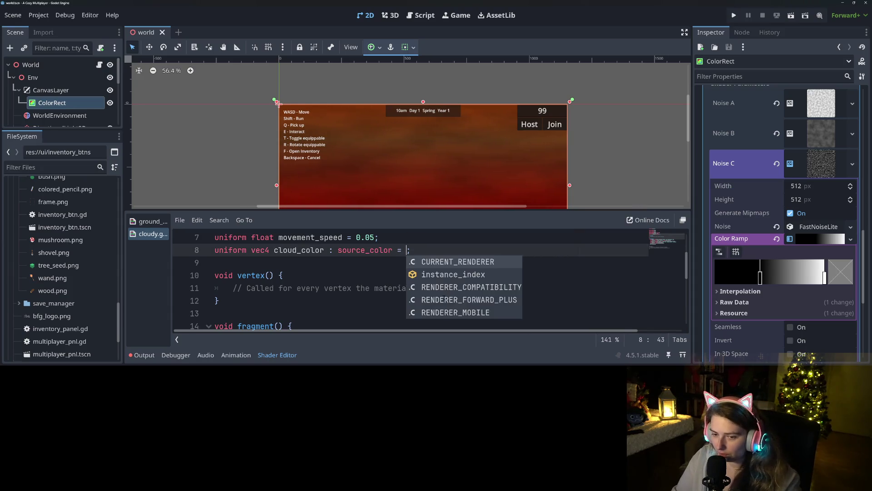
pyautogui.write('vec4')
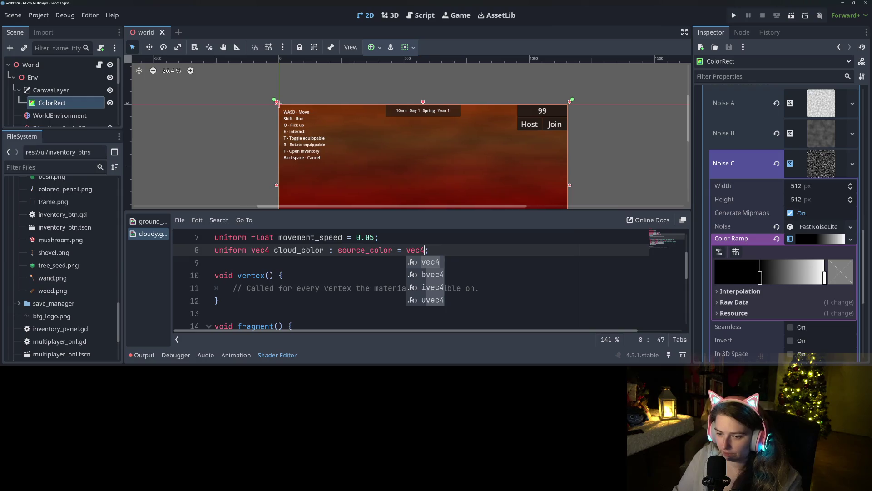
pyautogui.write('(1, 1, 1, 1.')
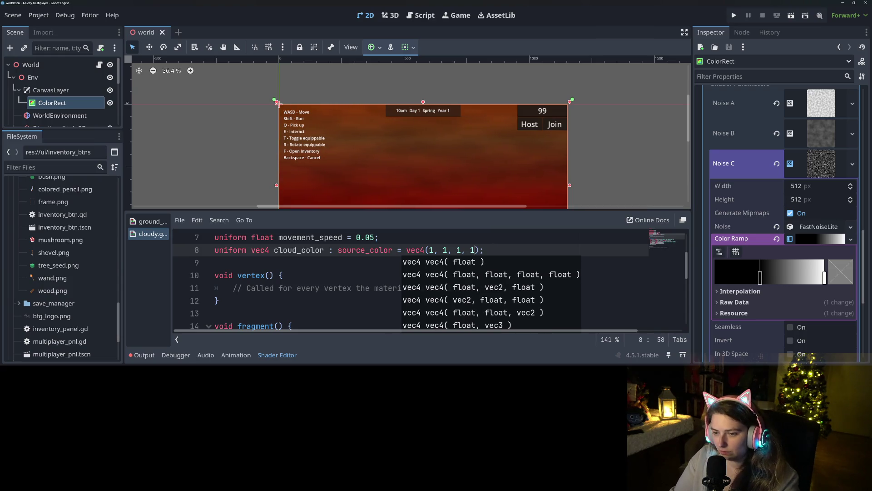
pyautogui.write('0')
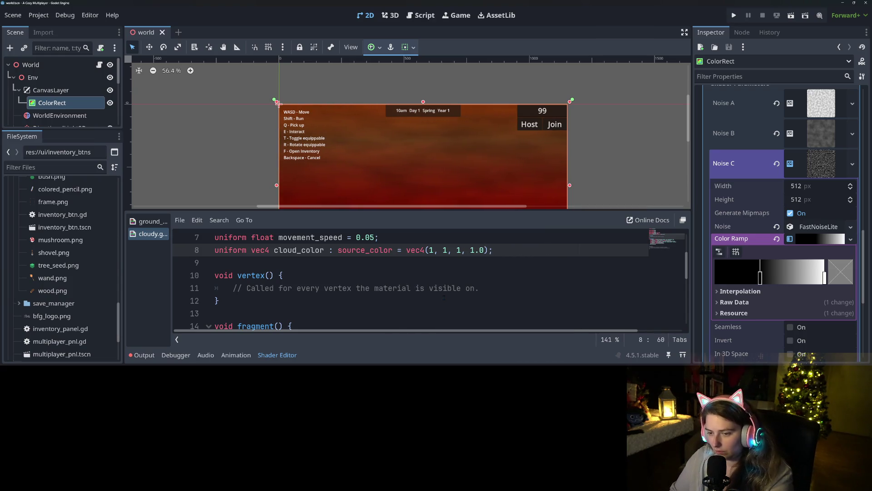
pyautogui.press('Left')
pyautogui.press('Left')
pyautogui.press('Left')
pyautogui.write('.0')
pyautogui.press('Left')
pyautogui.press('Left')
pyautogui.press('Left')
pyautogui.write('.0')
pyautogui.press('Left')
pyautogui.press('Left')
pyautogui.press('Left')
pyautogui.write('.0')
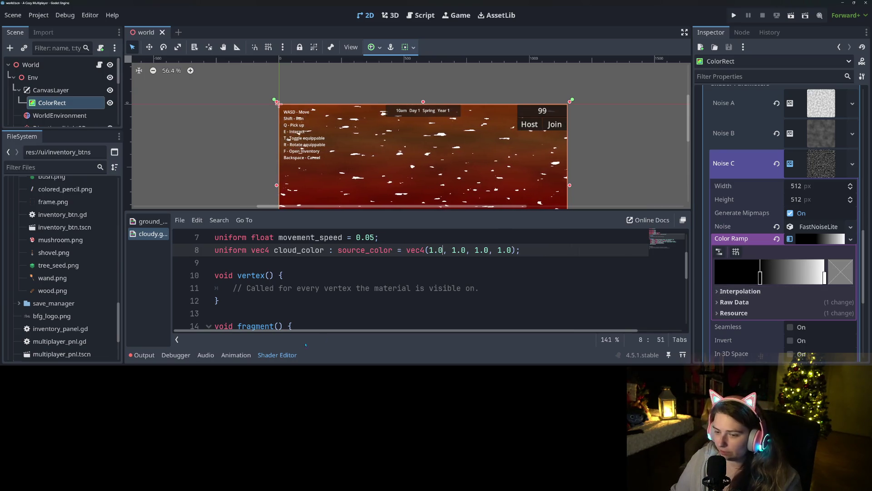
pyautogui.click(277, 355)
# Set the sky's Cloud Color to dark brown-red #271a13, then run the game with F5.
pyautogui.scroll(3, 458, 254)
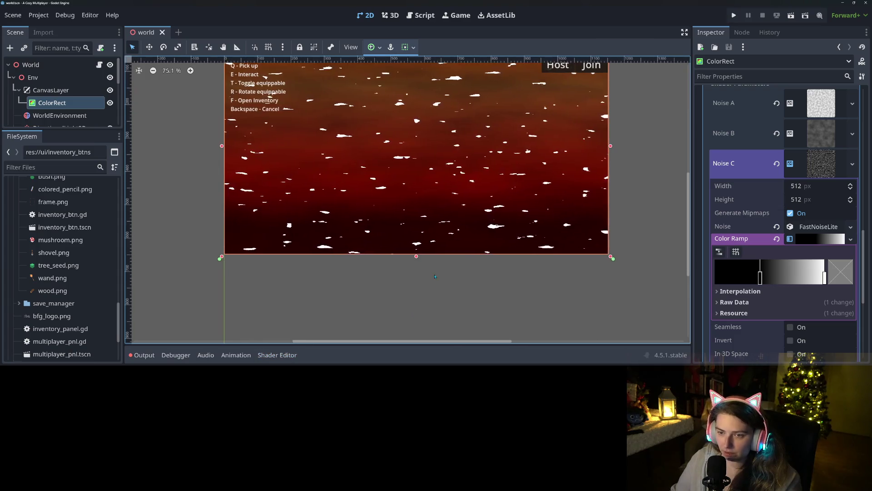
pyautogui.scroll(-5, 813, 320)
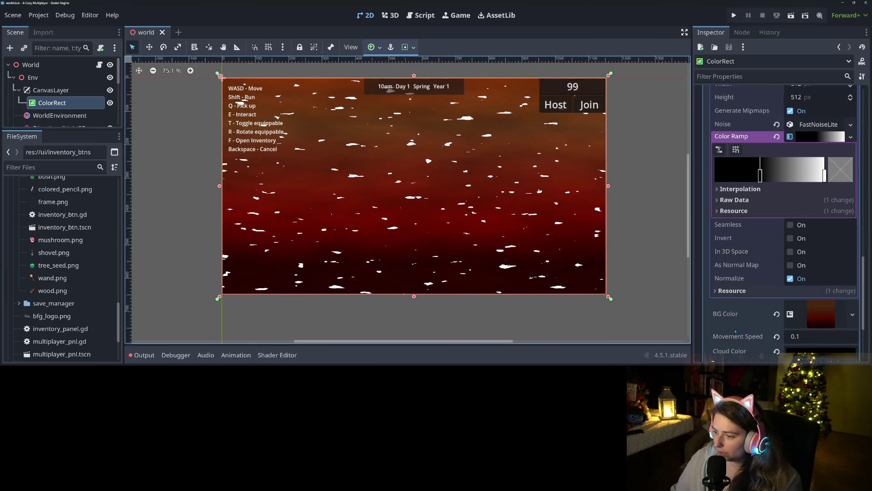
pyautogui.click(813, 317)
pyautogui.moveTo(861, 153); pyautogui.dragTo(860, 134)
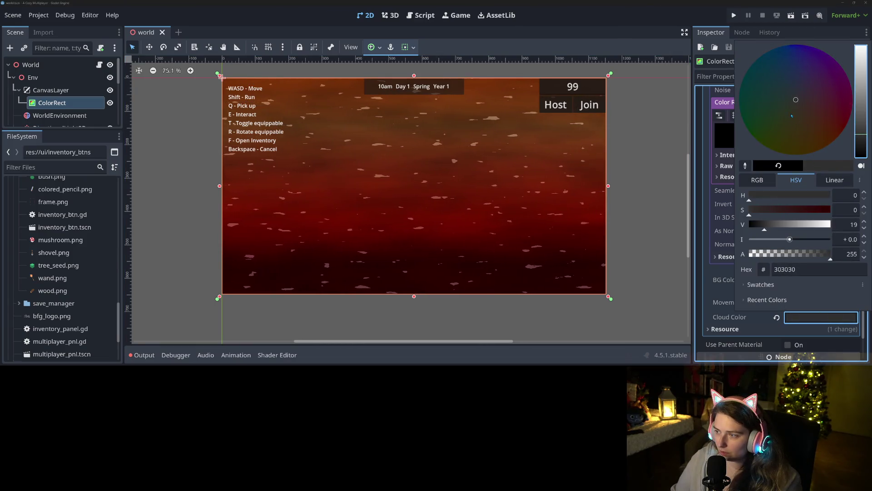
pyautogui.moveTo(808, 211); pyautogui.dragTo(801, 217)
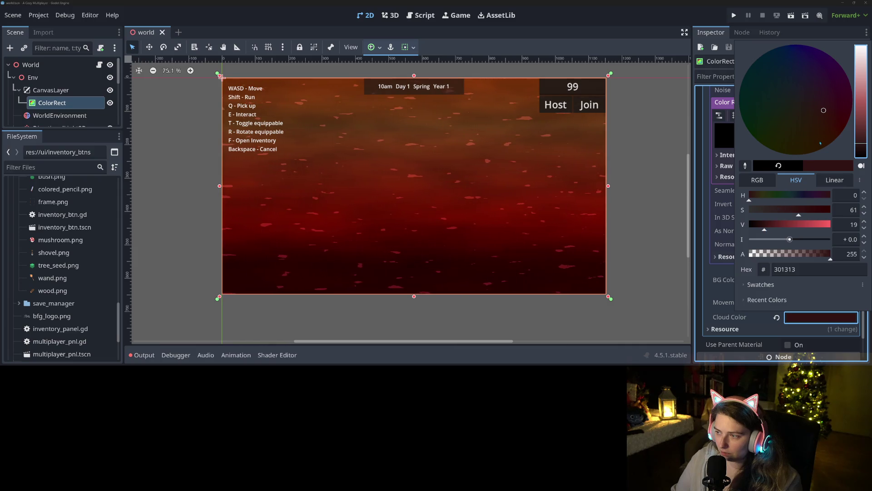
pyautogui.click(810, 103)
pyautogui.moveTo(806, 104); pyautogui.dragTo(807, 113)
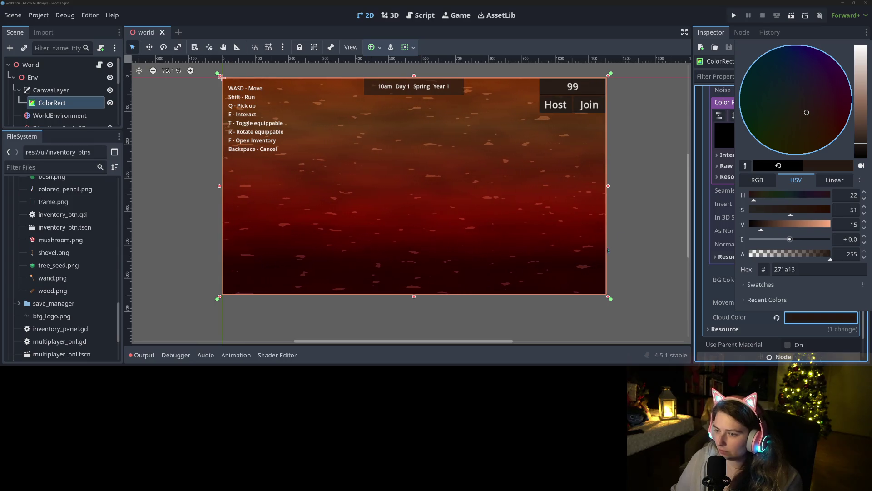
pyautogui.click(629, 242)
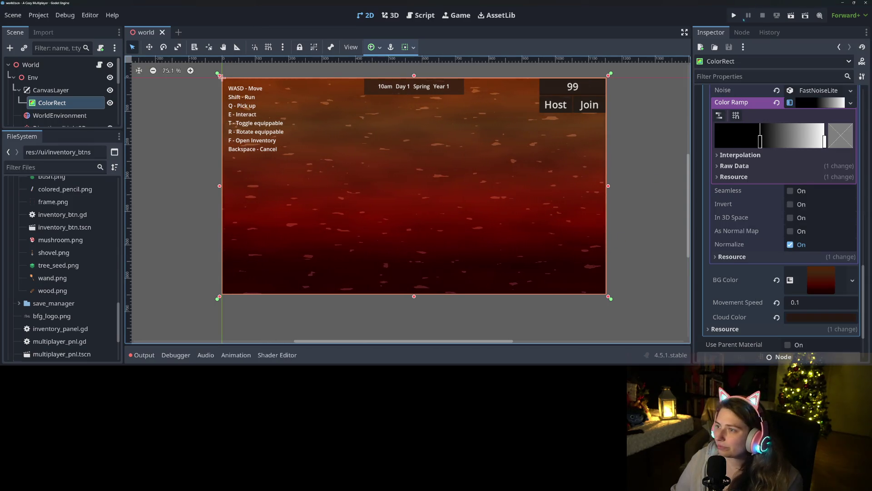
pyautogui.press('F5')
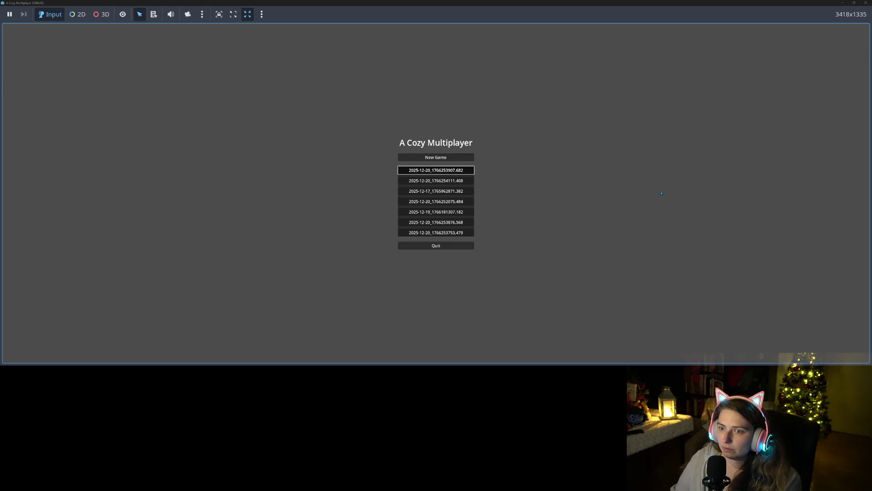
# Load the first save to check the red sky, then stop the game and reopen the shader code.
pyautogui.press('Return')
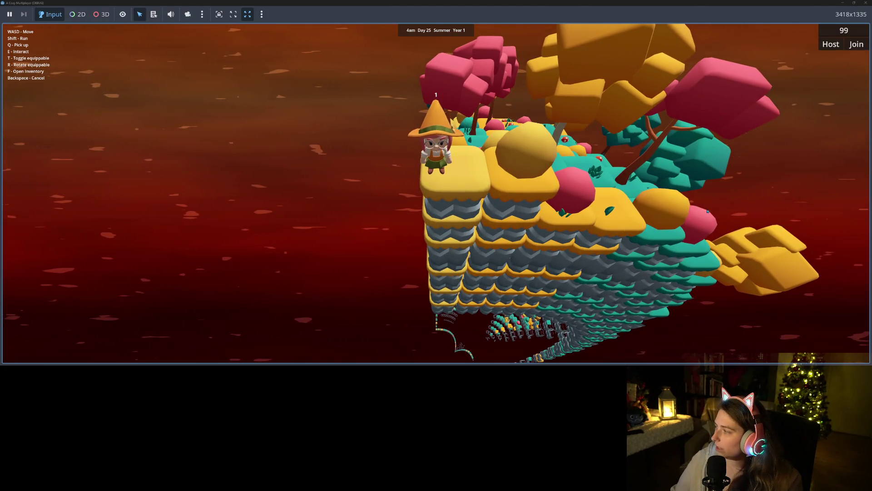
pyautogui.press('F5')
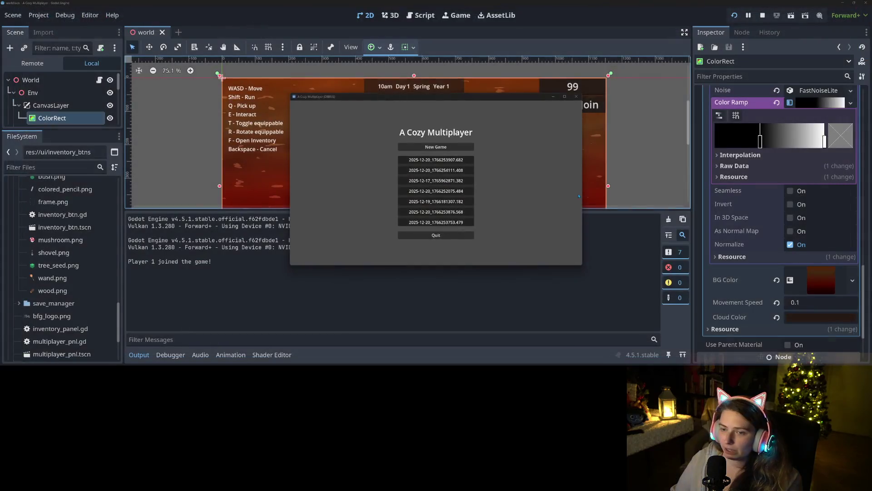
pyautogui.click(576, 96)
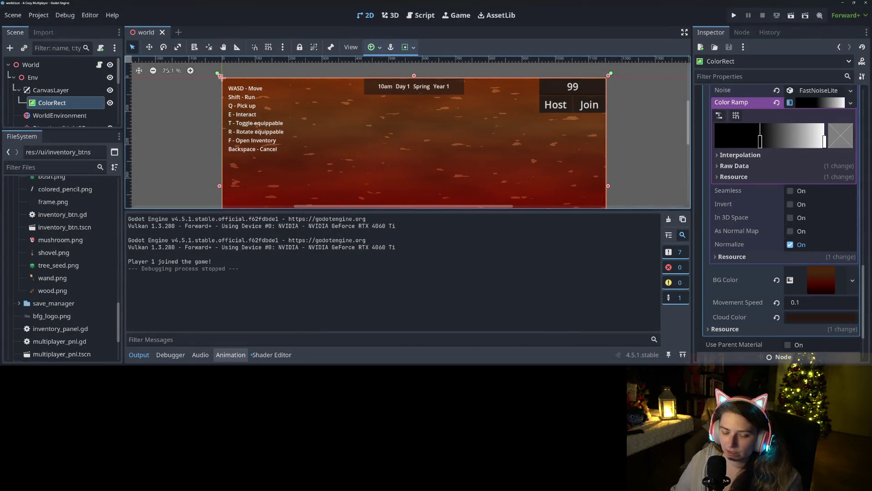
pyautogui.click(271, 355)
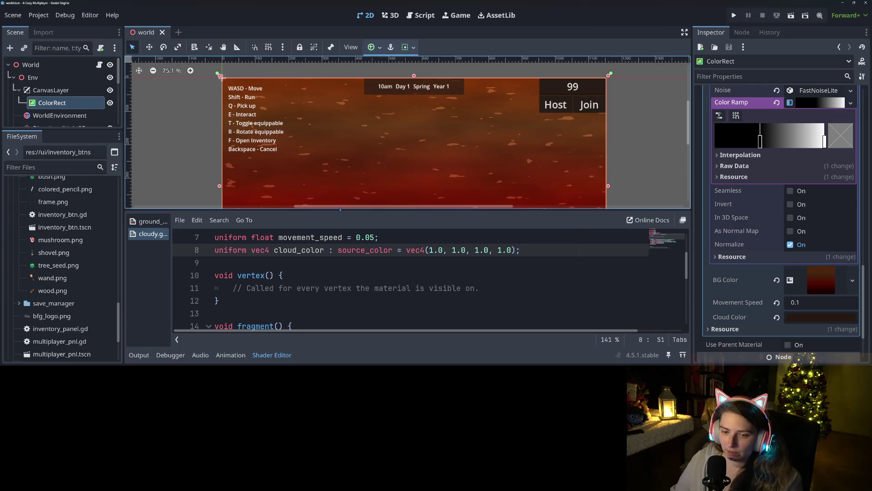
# Duplicate the movement_speed uniform and rename the copy movement_speed_clouds.
pyautogui.moveTo(339, 208); pyautogui.dragTo(338, 98)
pyautogui.click(389, 127)
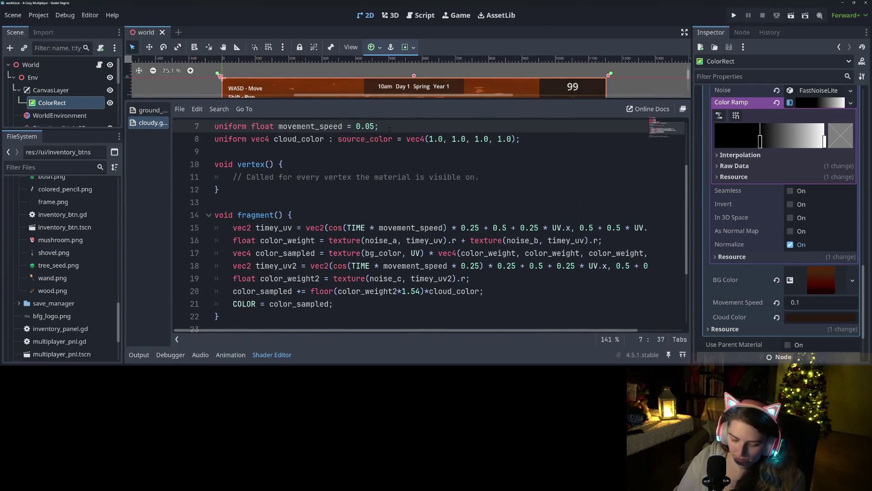
pyautogui.hotkey('ctrl', 'shift', 'd')
pyautogui.press('Left')
pyautogui.press('Left')
pyautogui.press('Left')
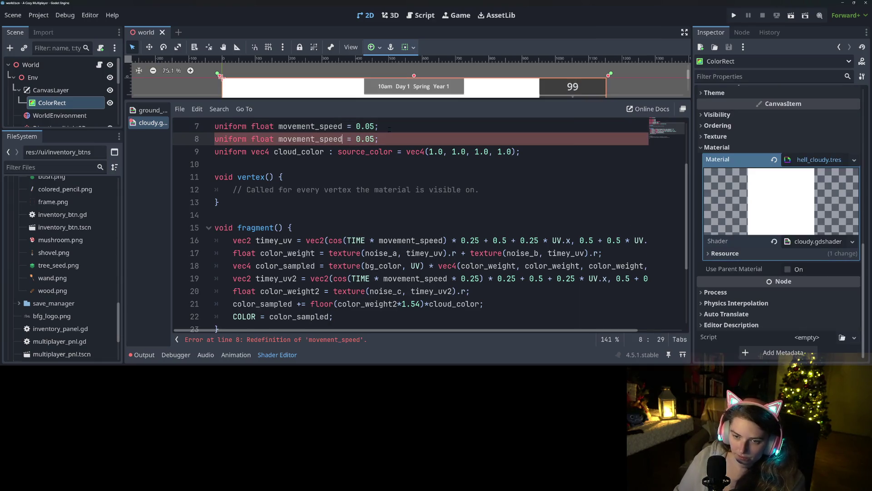
pyautogui.write('_cluods')
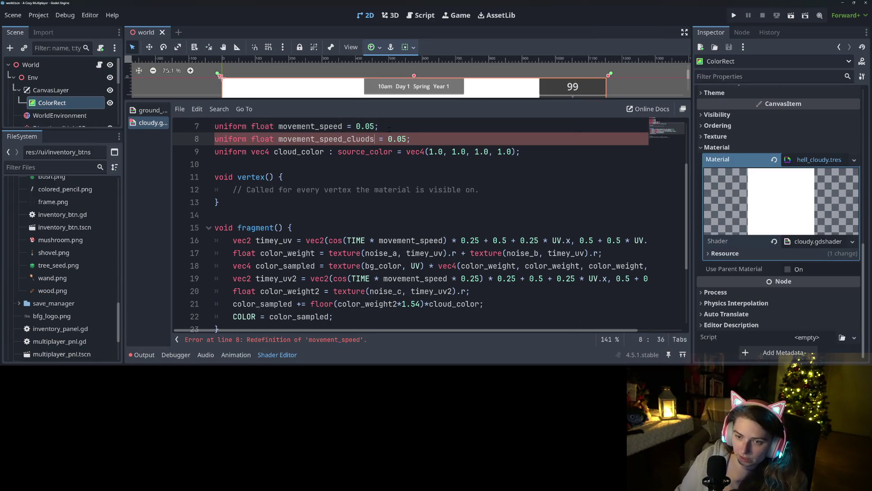
pyautogui.press('BackSpace')
pyautogui.press('BackSpace')
pyautogui.press('BackSpace')
pyautogui.write('ouds')
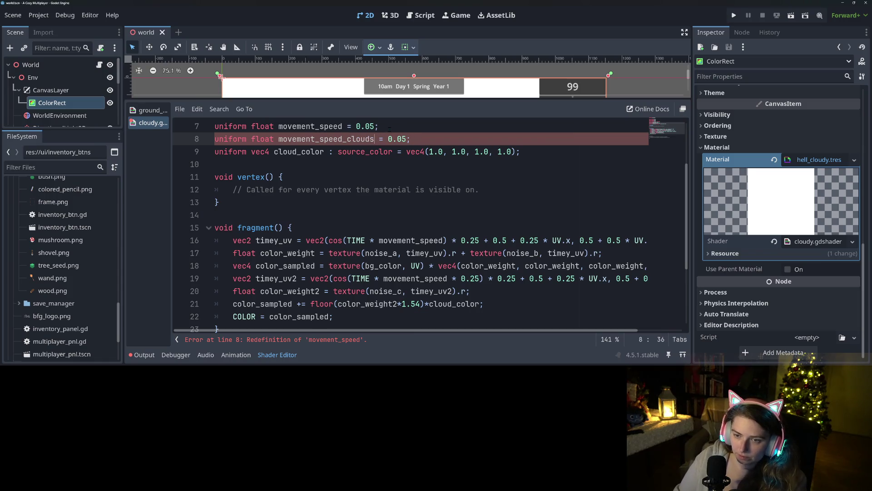
# Use movement_speed_clouds in line 19's timey_uv2 and save the shader.
pyautogui.scroll(-2, 361, 140)
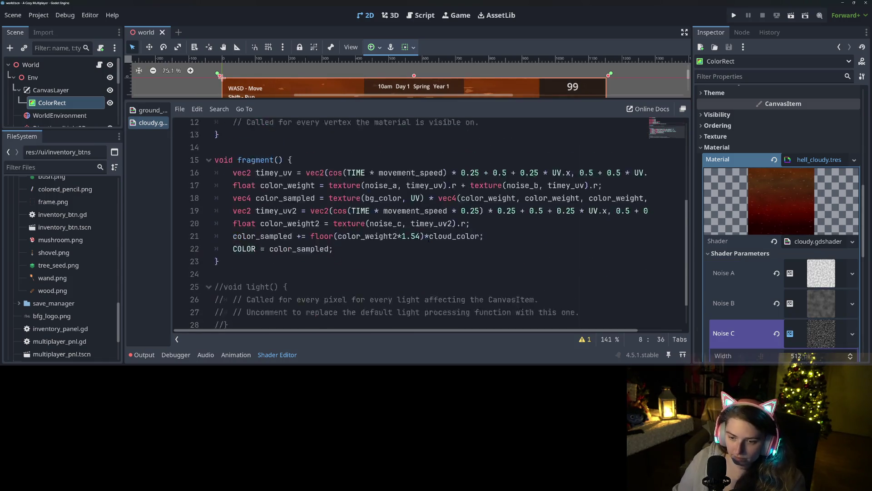
pyautogui.scroll(2, 431, 263)
pyautogui.click(390, 265)
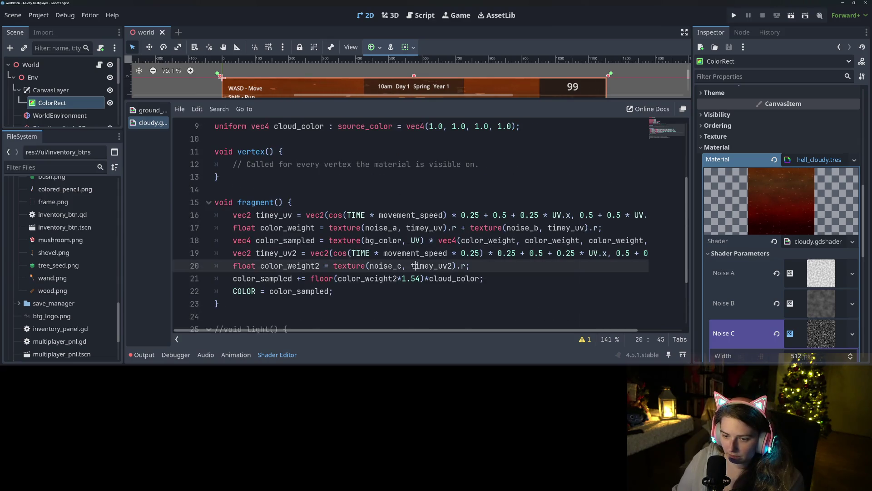
pyautogui.doubleClick(417, 253)
pyautogui.write('movement_speed_clouds')
pyautogui.hotkey('ctrl', 's')
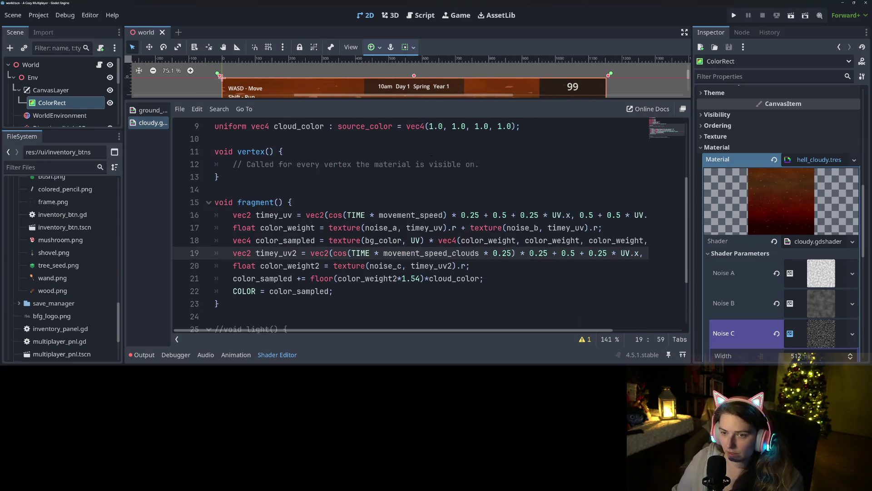
pyautogui.hotkey('ctrl', 'j')
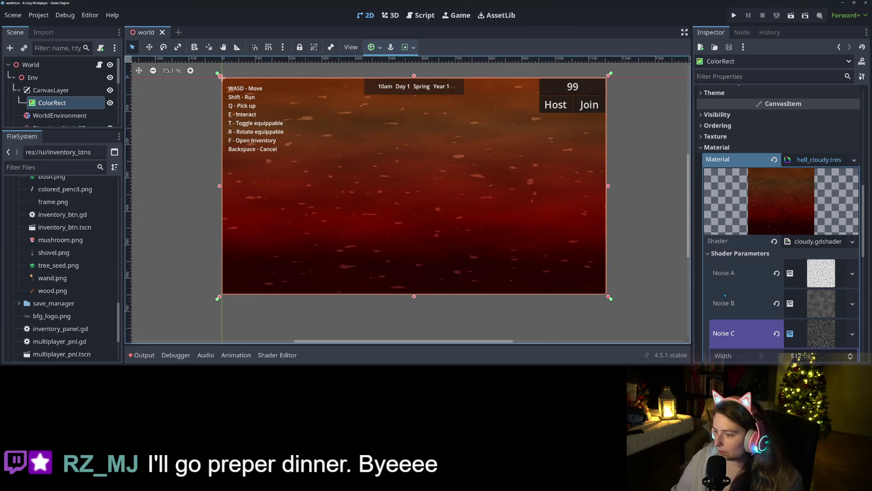
# Enter a new Movement Speed value and start rewriting the Movement Speed Clouds entry.
pyautogui.scroll(-5, 725, 295)
pyautogui.scroll(-5, 725, 294)
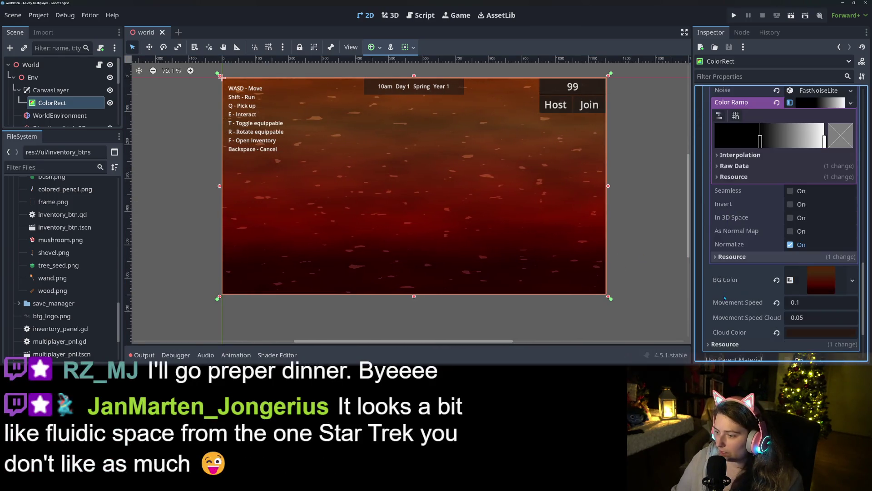
pyautogui.click(819, 268)
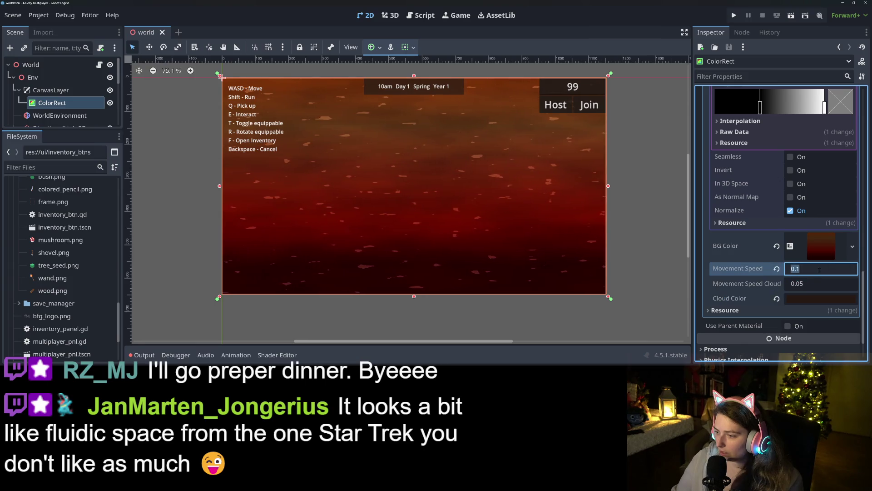
pyautogui.write('0.0')
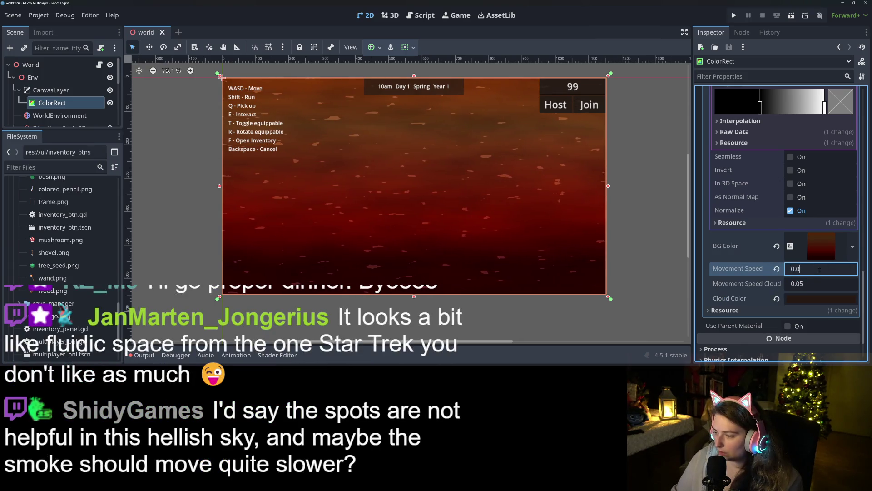
pyautogui.press('Return')
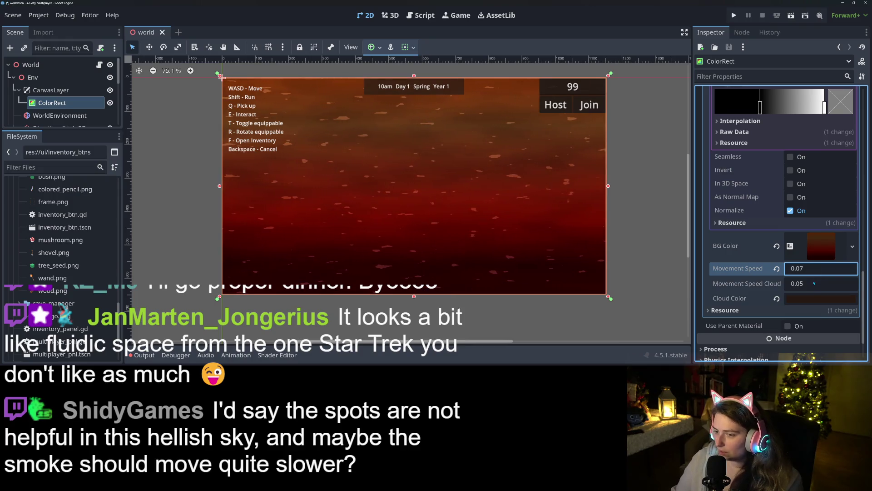
pyautogui.click(814, 283)
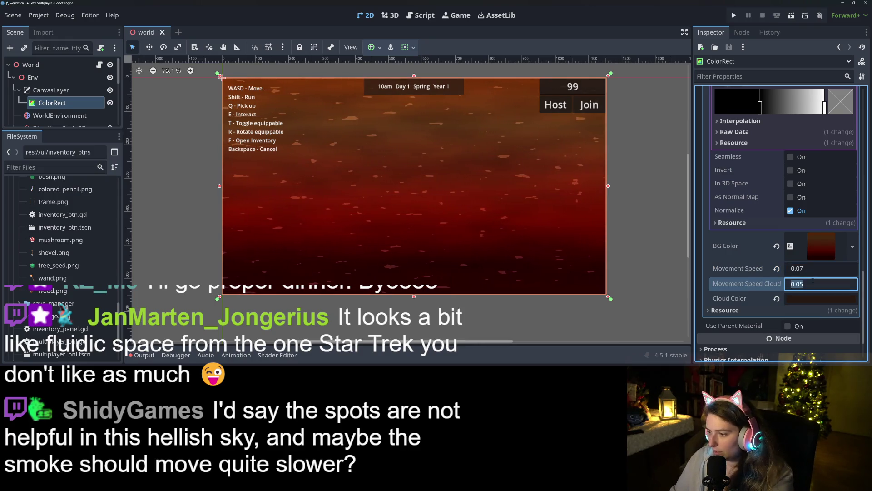
pyautogui.write('.')
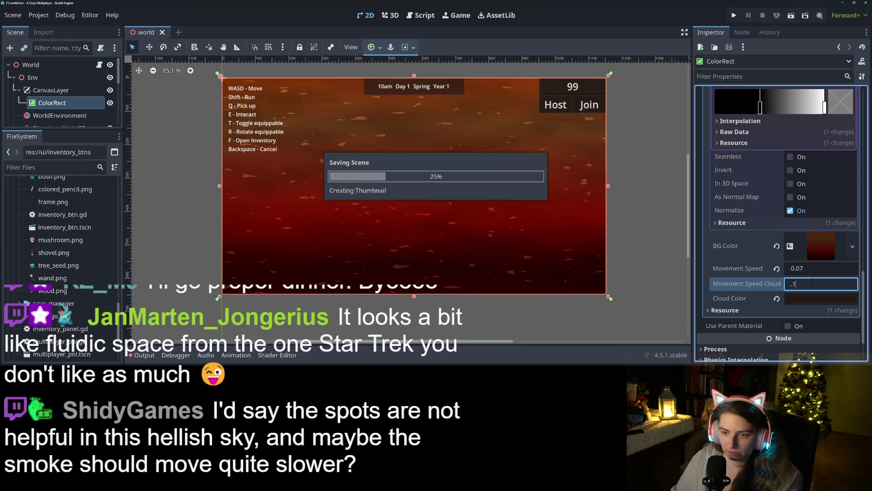
pyautogui.press('BackSpace')
pyautogui.press('BackSpace')
pyautogui.write('100')
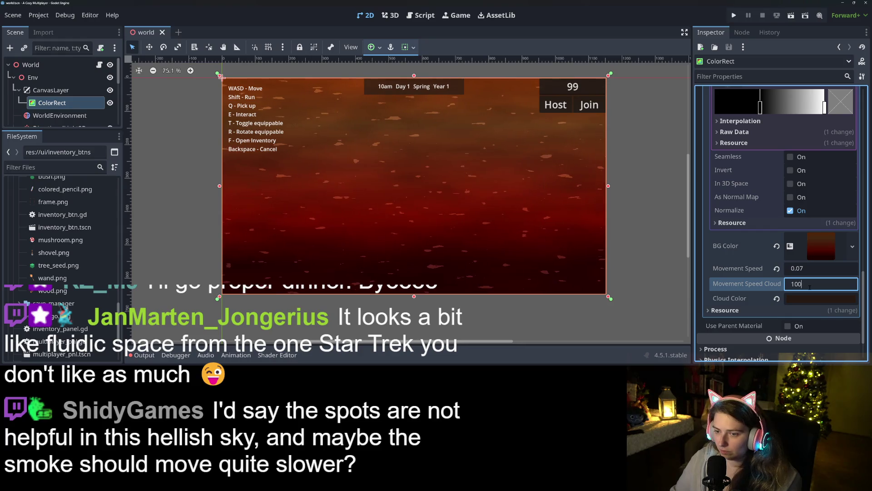
# Reselect the sky ColorRect and set Movement Speed Clouds to 10.
pyautogui.click(613, 303)
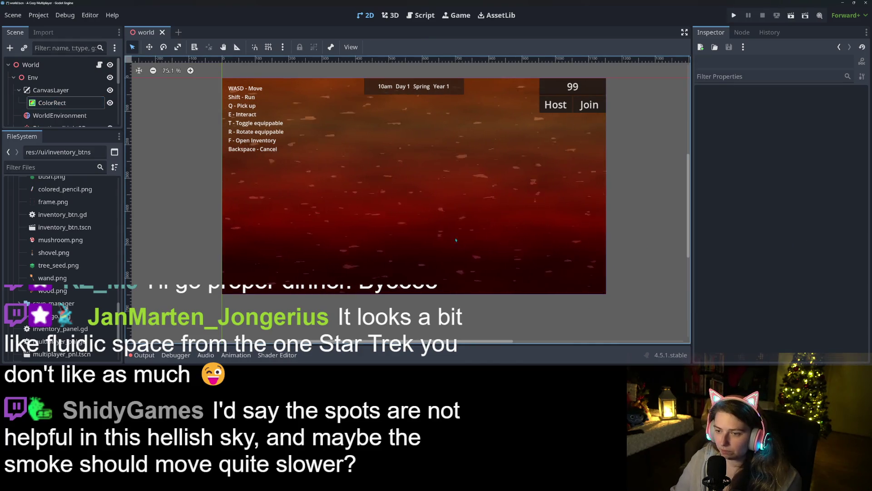
pyautogui.click(416, 278)
pyautogui.click(801, 282)
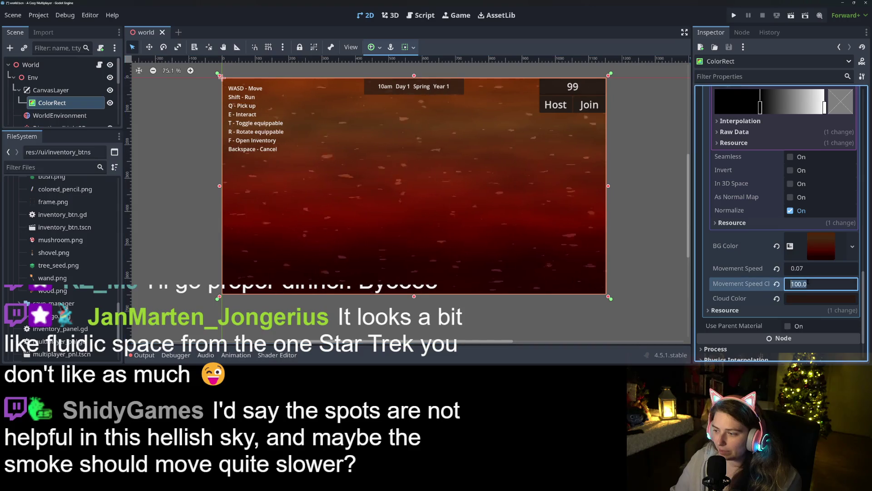
pyautogui.write('10')
pyautogui.press('Return')
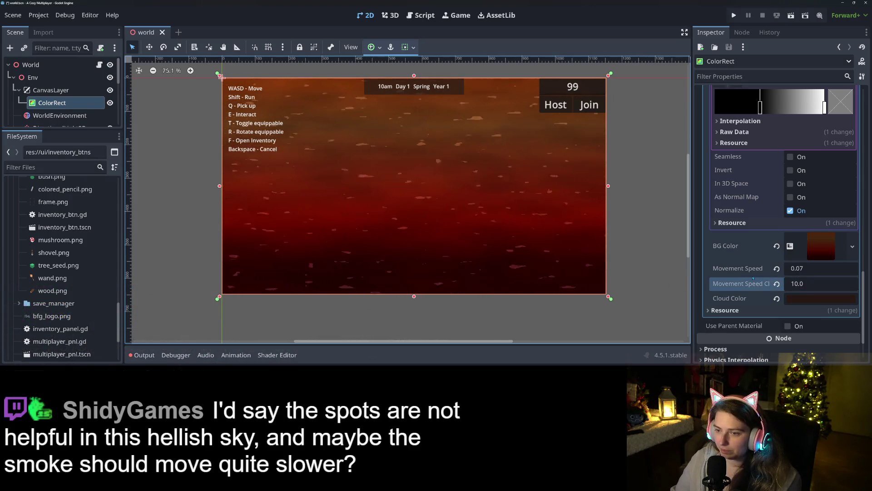
# Lower Movement Speed Clouds to 1.0 and set Movement Speed to 0.05.
pyautogui.doubleClick(794, 283)
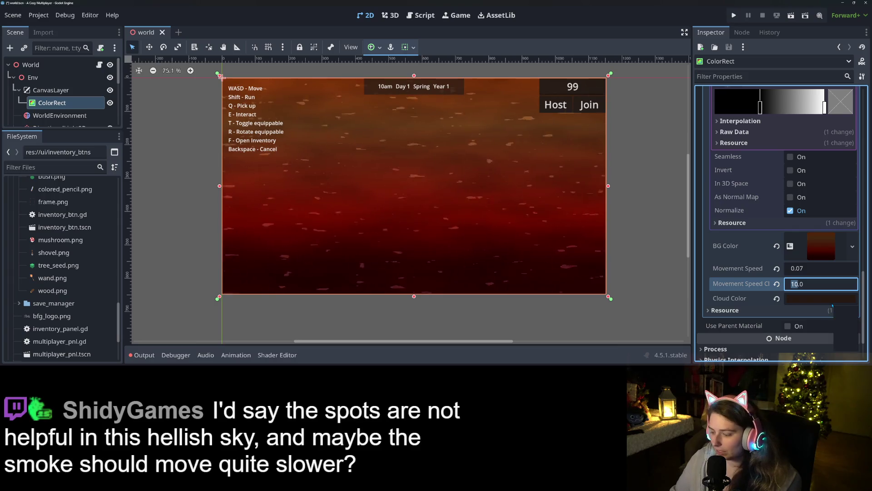
pyautogui.write('1')
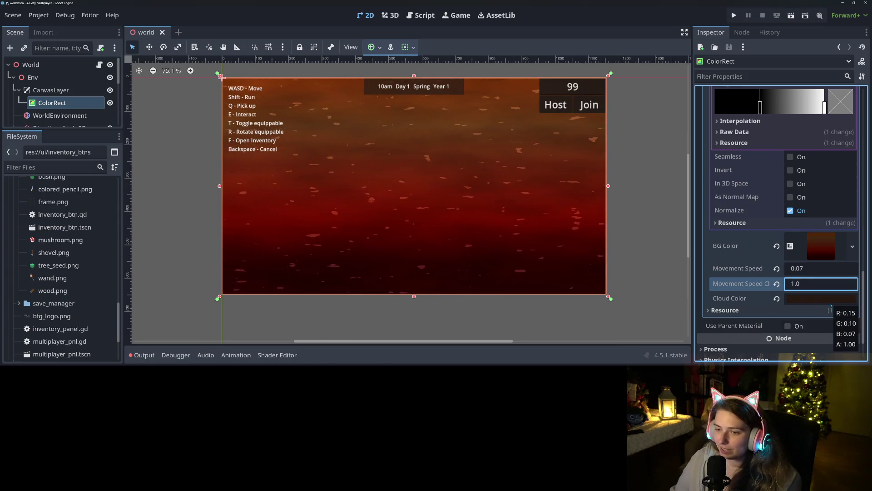
pyautogui.hotkey('ctrl', 's')
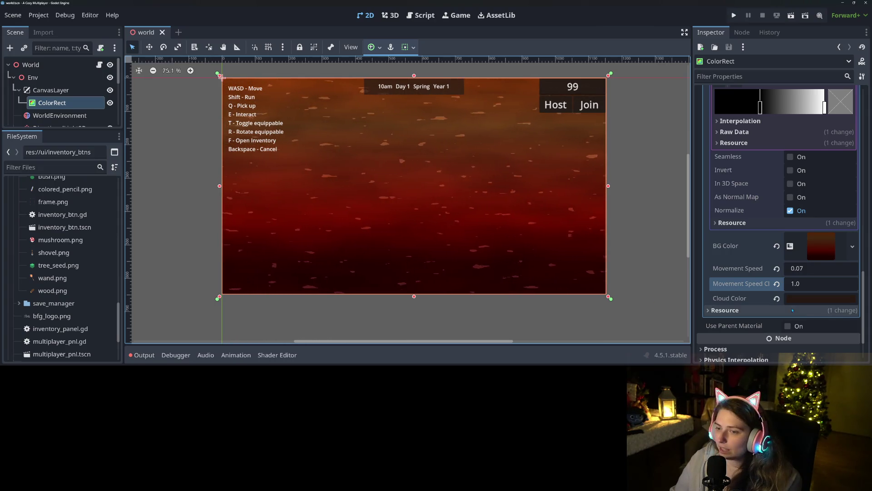
pyautogui.click(827, 270)
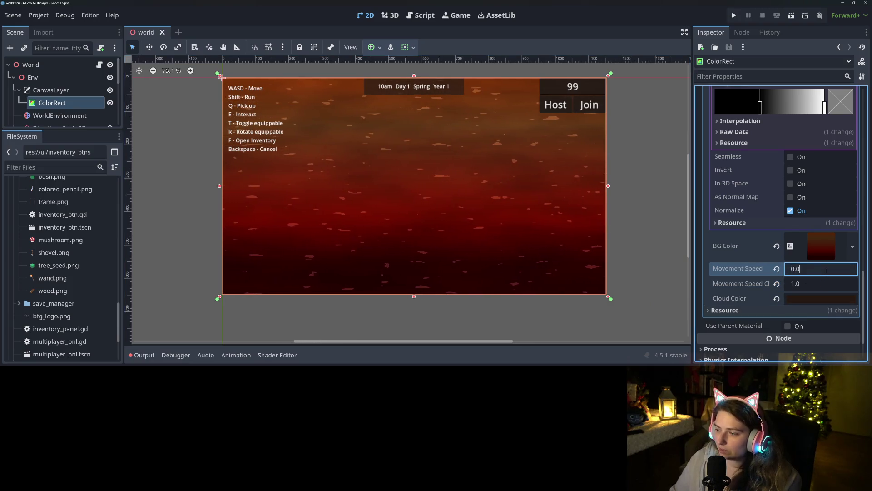
pyautogui.write('5')
pyautogui.press('Return')
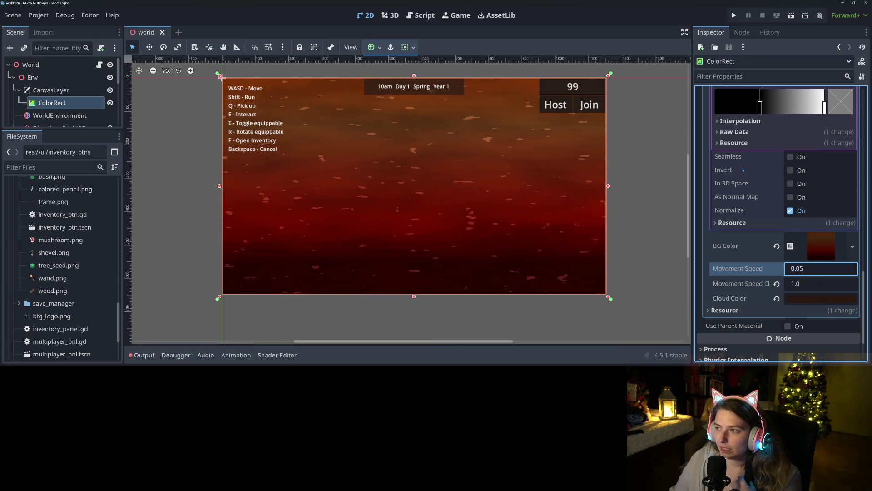
# Run the project and load the first save to view the red sky behind the island.
pyautogui.click(734, 16)
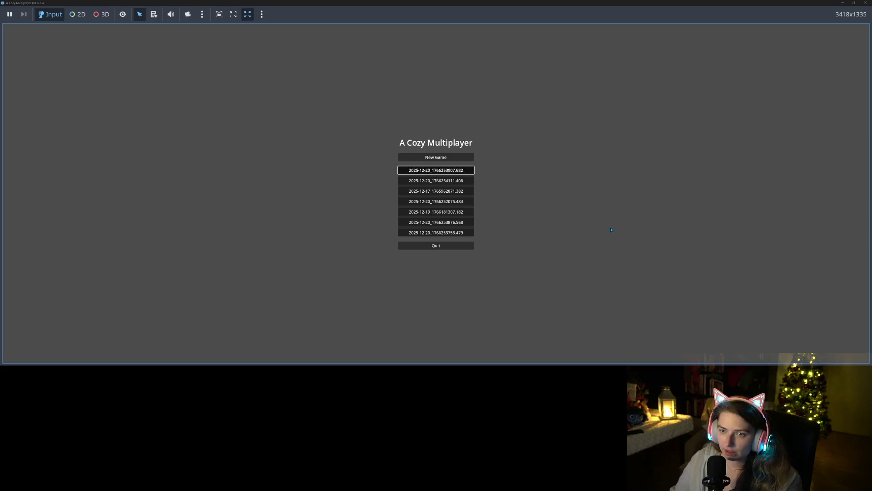
pyautogui.press('Return')
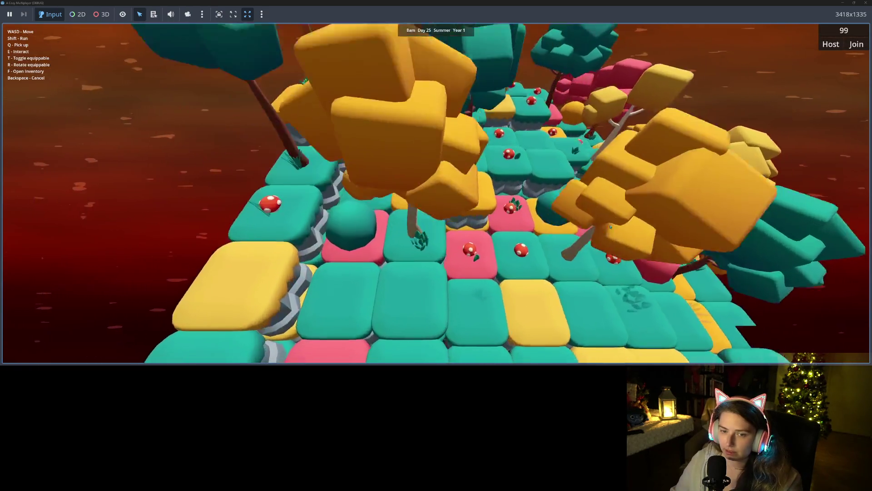
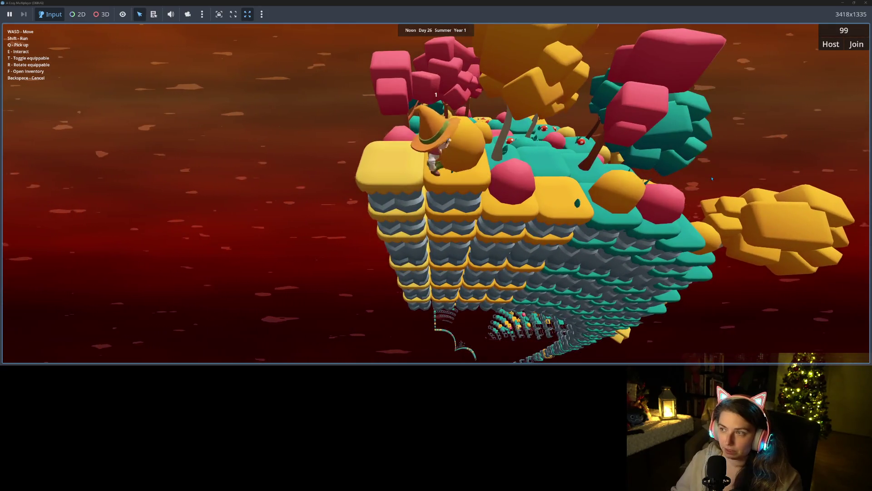
# Stop the running game and enlarge the 2D view of the red cloudy background.
pyautogui.press('F5')
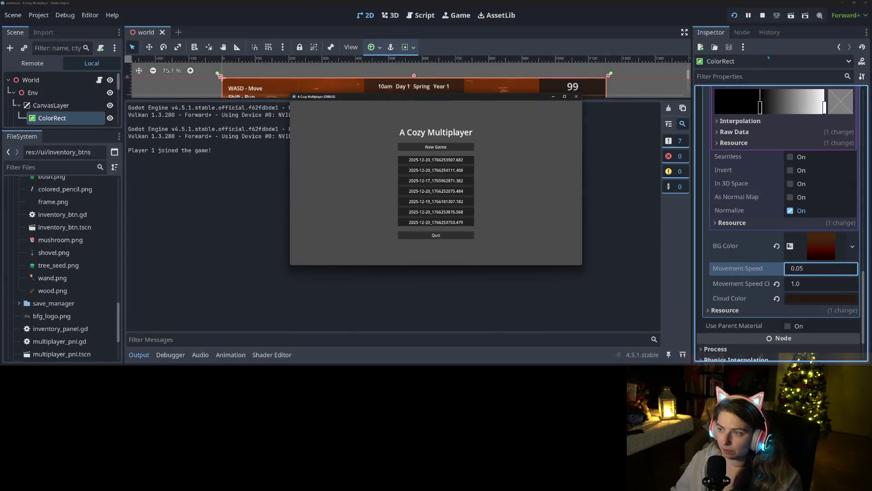
pyautogui.click(577, 97)
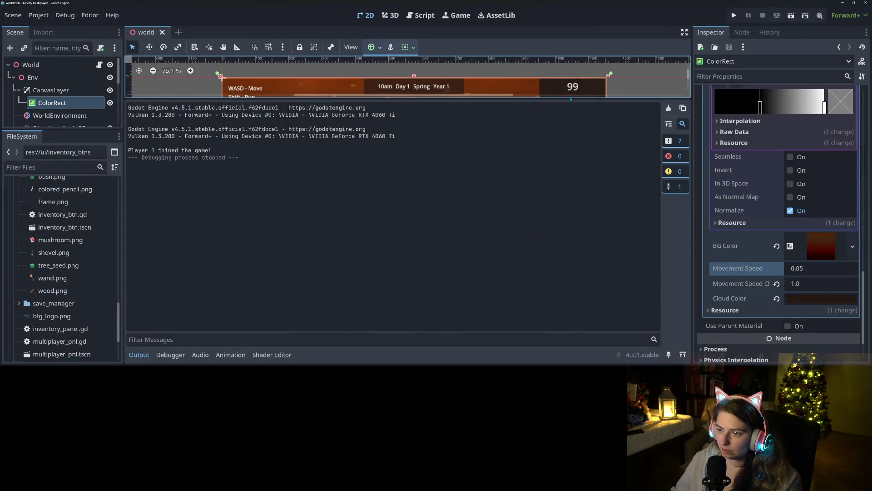
pyautogui.moveTo(571, 98); pyautogui.dragTo(520, 331)
pyautogui.scroll(-2, 601, 168)
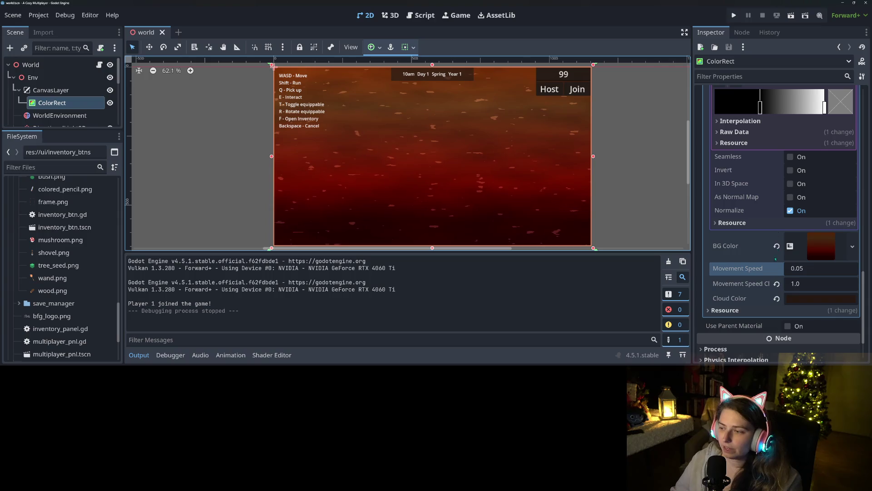
# Check the cloud movement speed property, then select the WorldEnvironment node.
pyautogui.moveTo(789, 295)
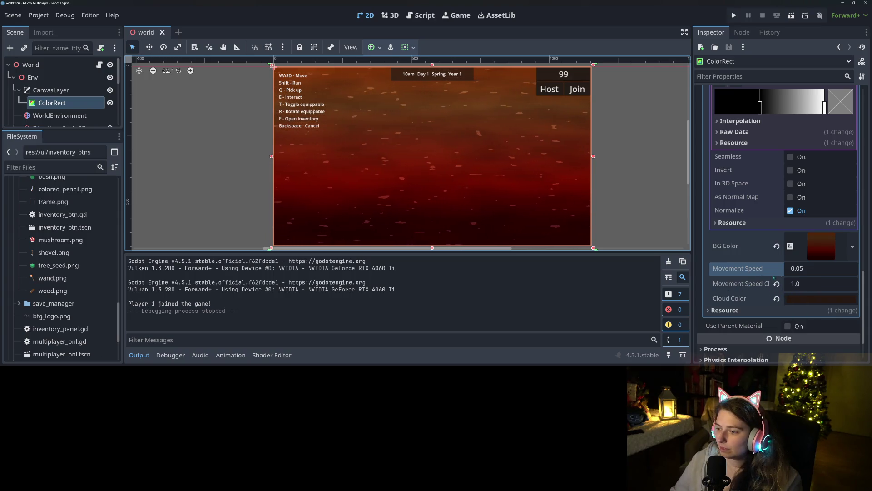
pyautogui.click(730, 284)
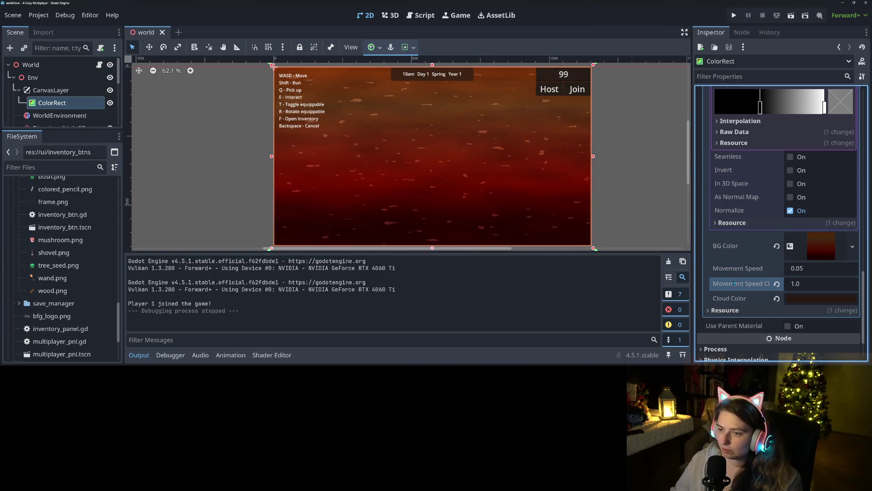
pyautogui.scroll(15, 735, 283)
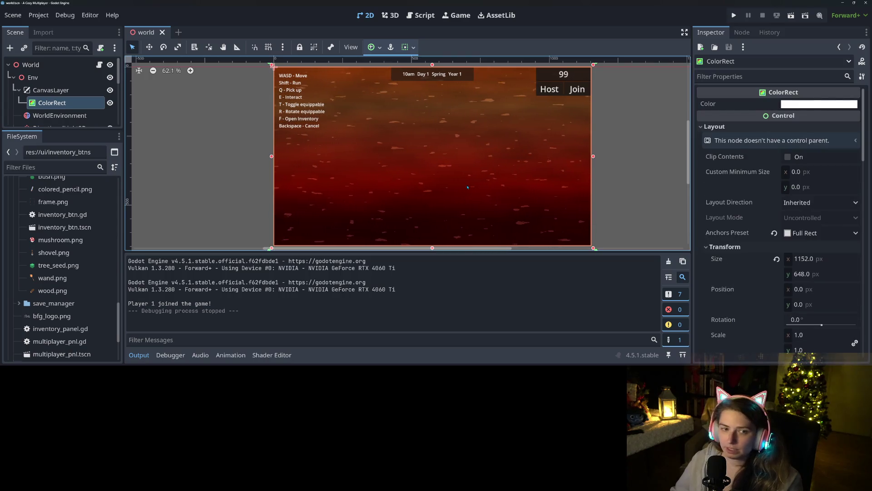
pyautogui.click(59, 115)
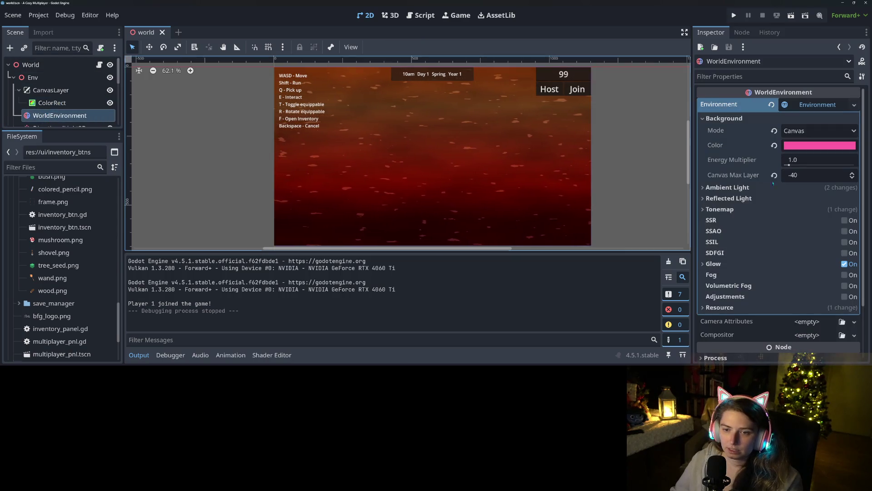
# Expand Ambient Light and change its Source from Color to Background.
pyautogui.scroll(-3, 775, 273)
pyautogui.scroll(3, 776, 282)
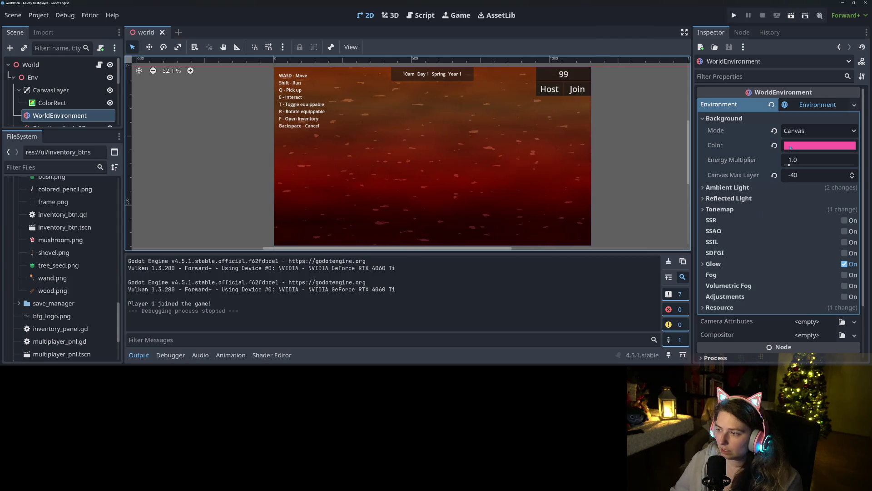
pyautogui.click(794, 188)
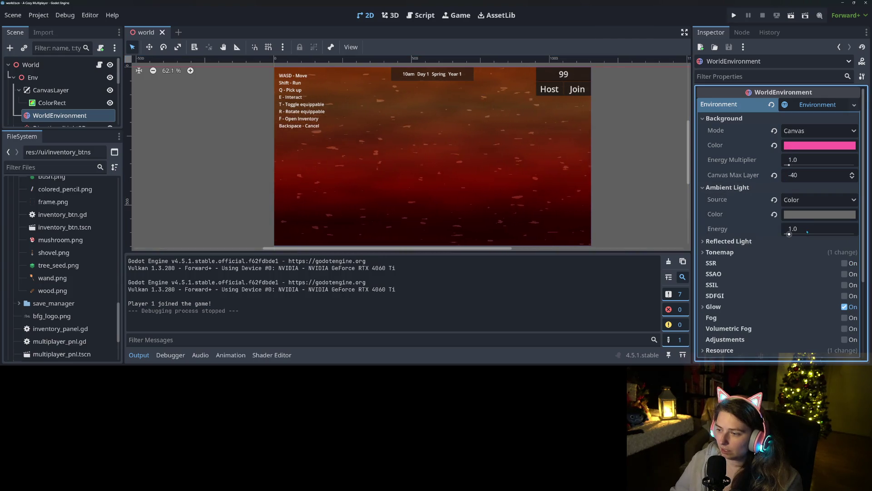
pyautogui.click(818, 200)
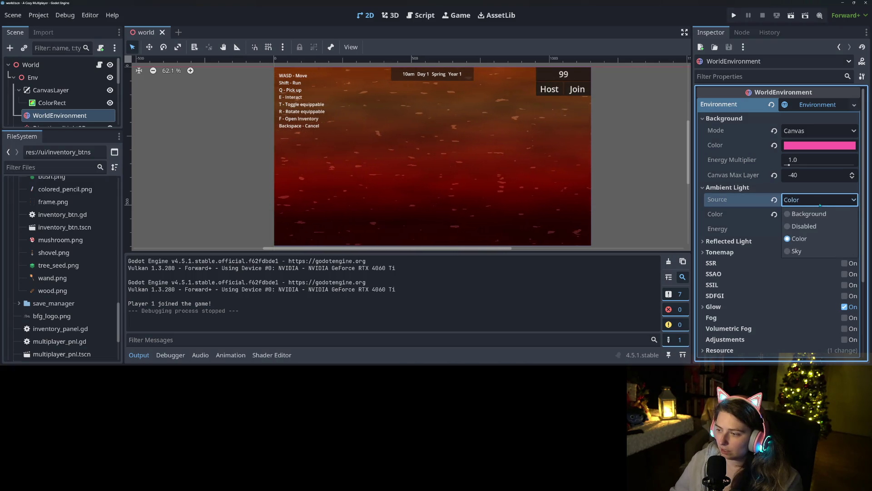
pyautogui.click(750, 201)
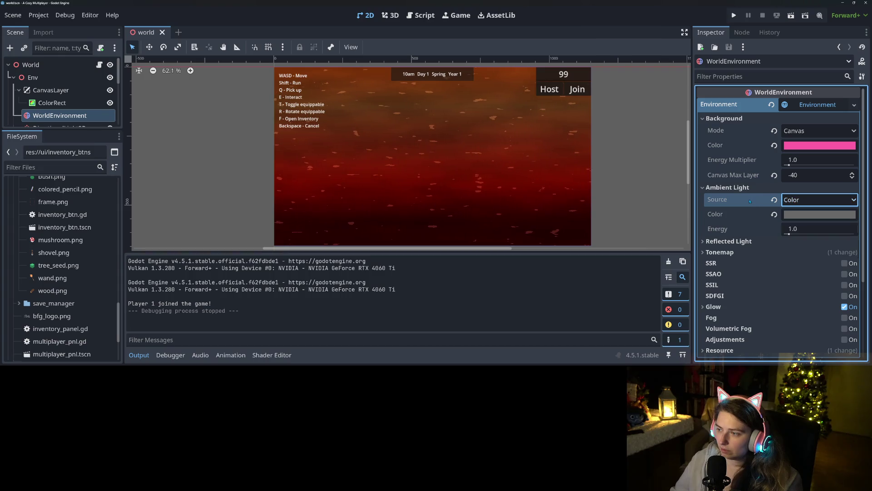
pyautogui.click(798, 200)
pyautogui.click(809, 215)
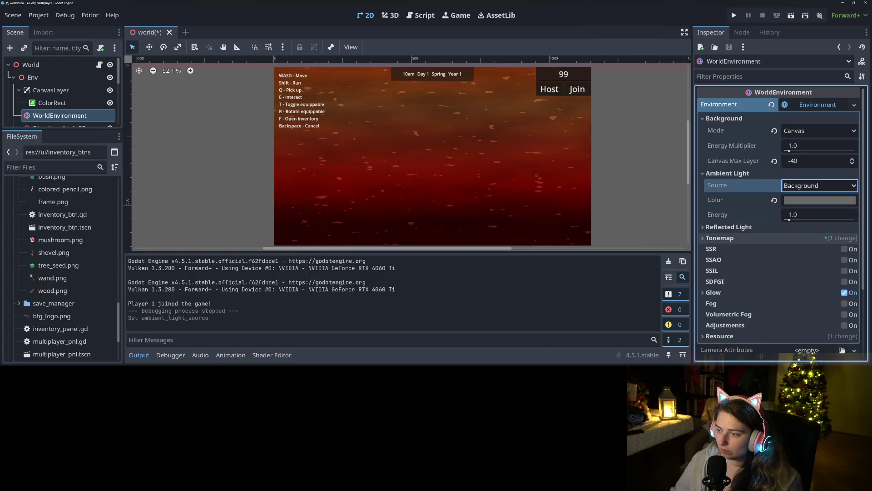
# Undo an accidental ambient colour reset, then save the scene and run the game.
pyautogui.click(774, 201)
pyautogui.click(811, 189)
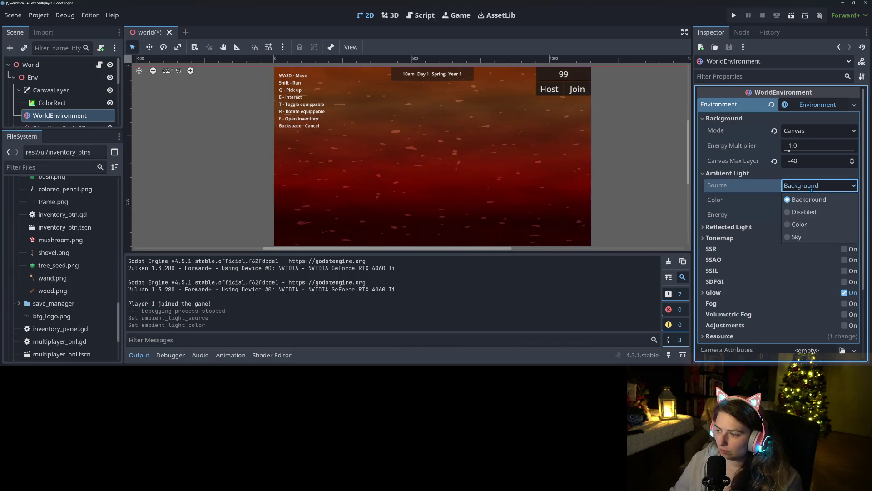
pyautogui.press('Escape')
pyautogui.hotkey('ctrl', 'z')
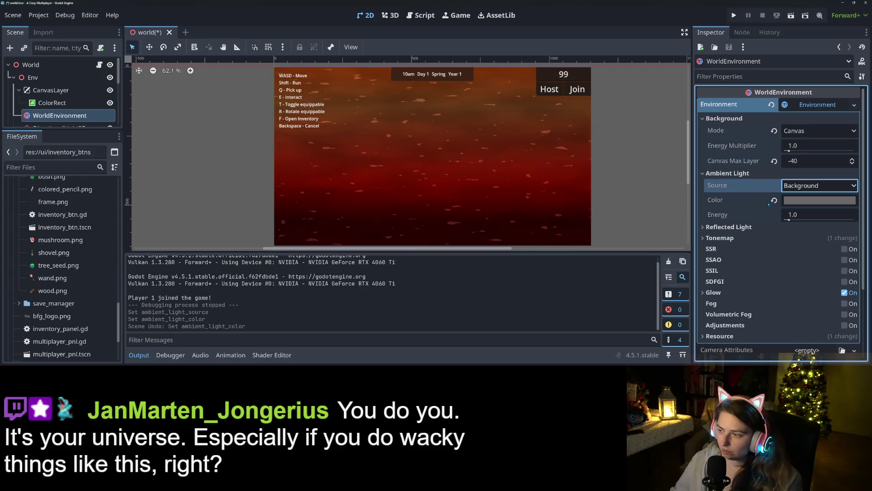
pyautogui.click(788, 191)
pyautogui.click(788, 191)
pyautogui.click(734, 15)
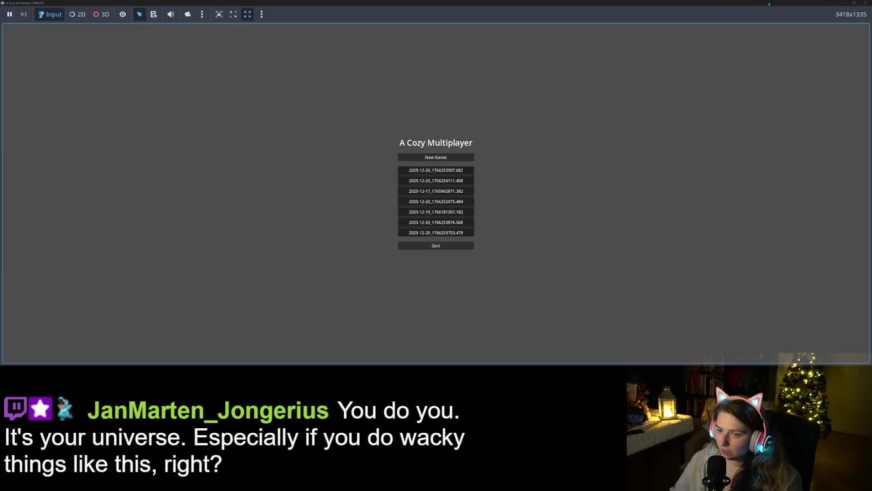
# Load the top save to view the red cloudy sky, then restart the game.
pyautogui.click(470, 175)
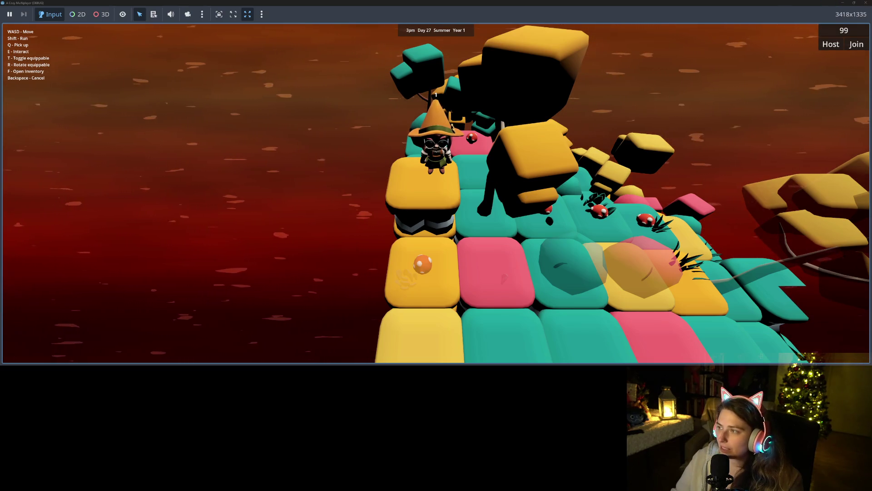
pyautogui.press('F5')
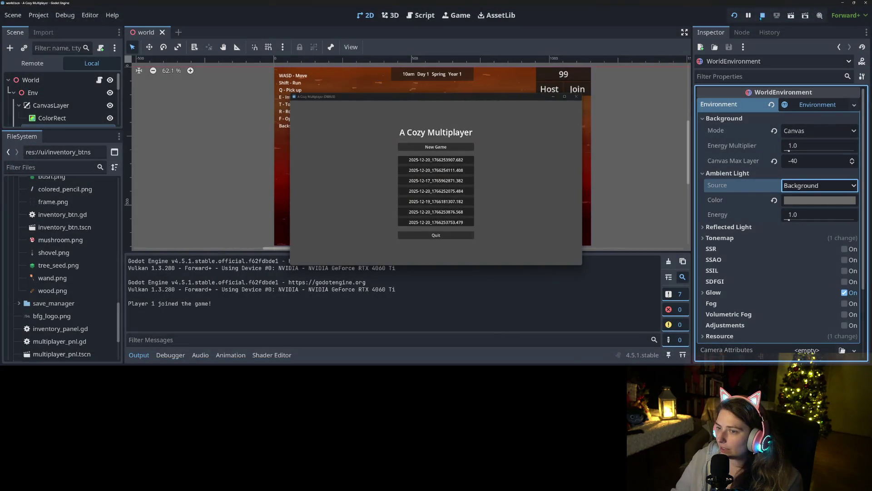
# Stop the game and select the ColorRect background node.
pyautogui.click(762, 16)
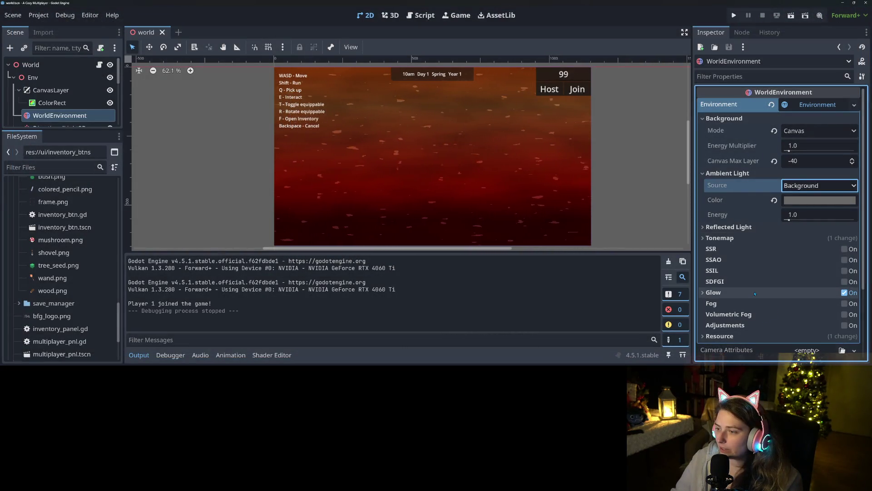
pyautogui.scroll(-4, 755, 293)
pyautogui.scroll(-1, 59, 100)
pyautogui.click(52, 87)
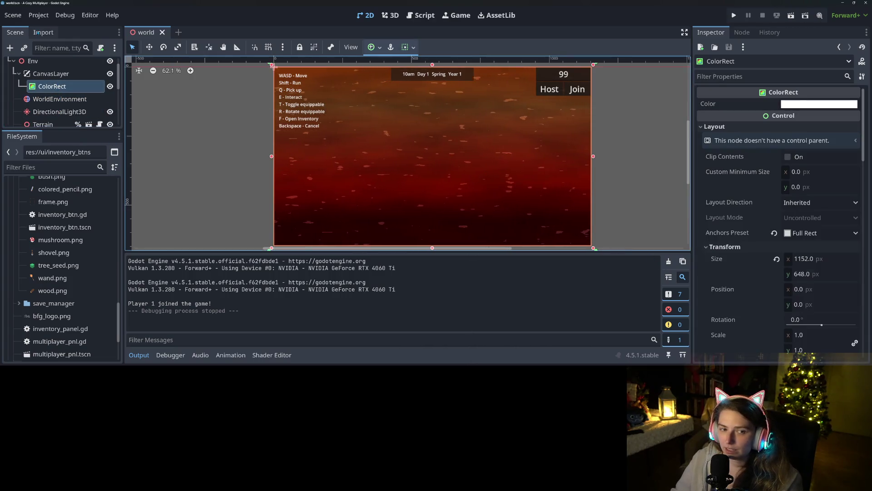
pyautogui.scroll(-7, 744, 276)
pyautogui.scroll(-13, 744, 276)
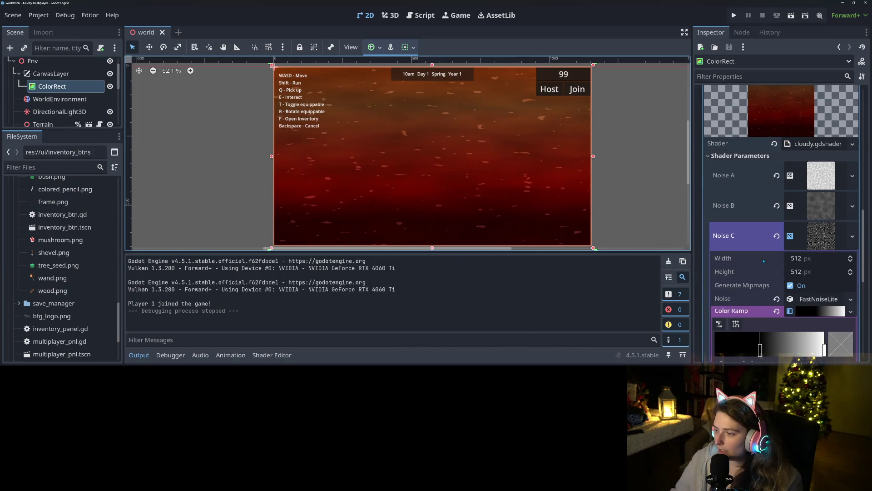
# Reset Noise C's noise to empty and move its colour ramp's black stop to the right end.
pyautogui.click(853, 236)
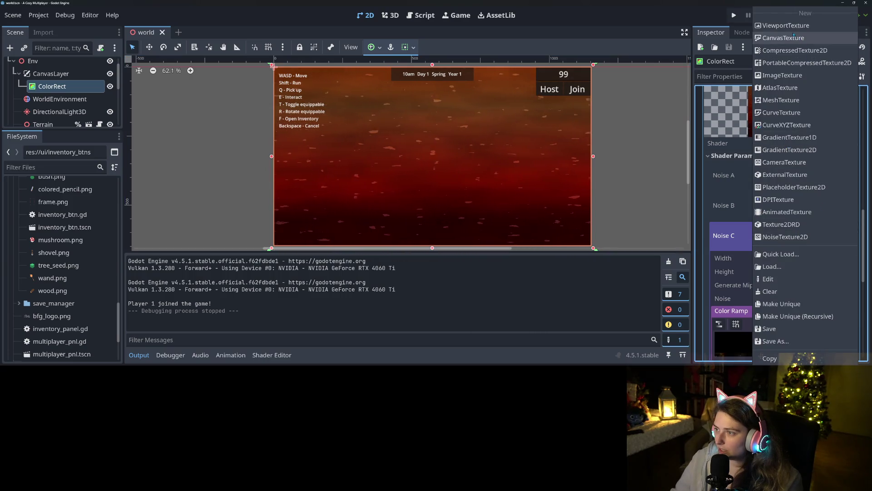
pyautogui.click(734, 252)
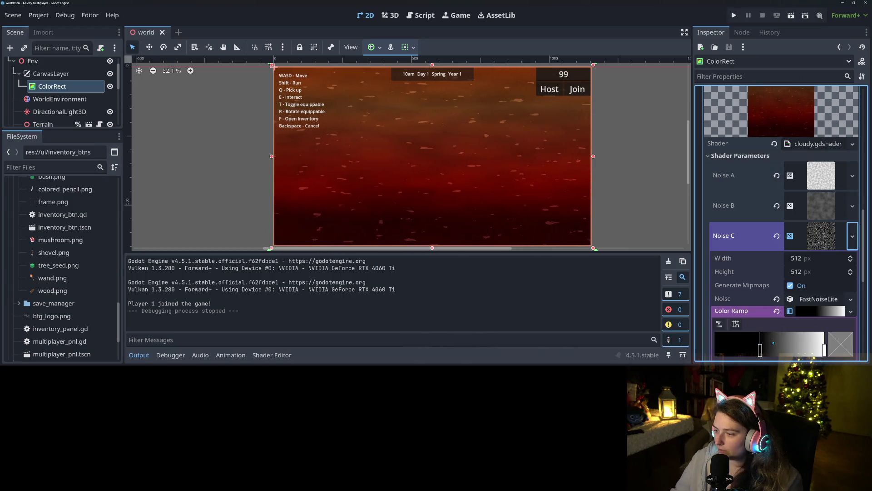
pyautogui.click(777, 299)
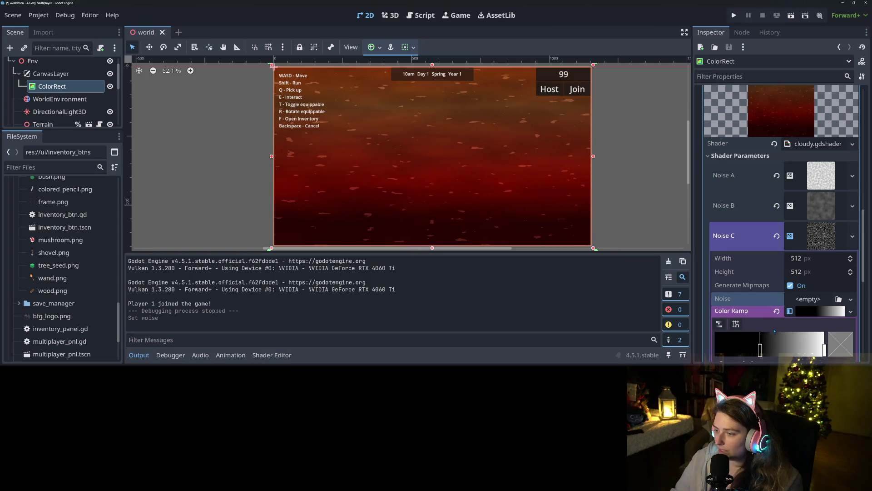
pyautogui.moveTo(761, 351); pyautogui.dragTo(828, 359)
pyautogui.rightClick(825, 350)
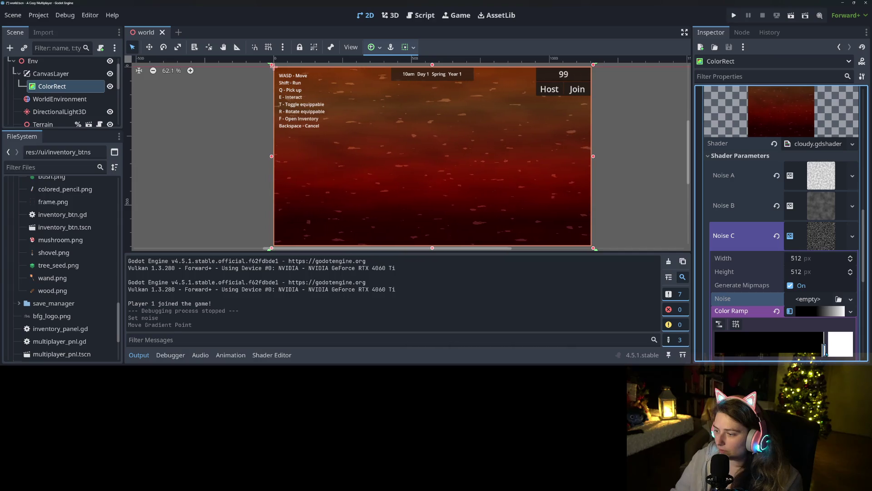
# Move Noise C's colour-ramp point to the start and make it white.
pyautogui.click(703, 140)
pyautogui.click(821, 236)
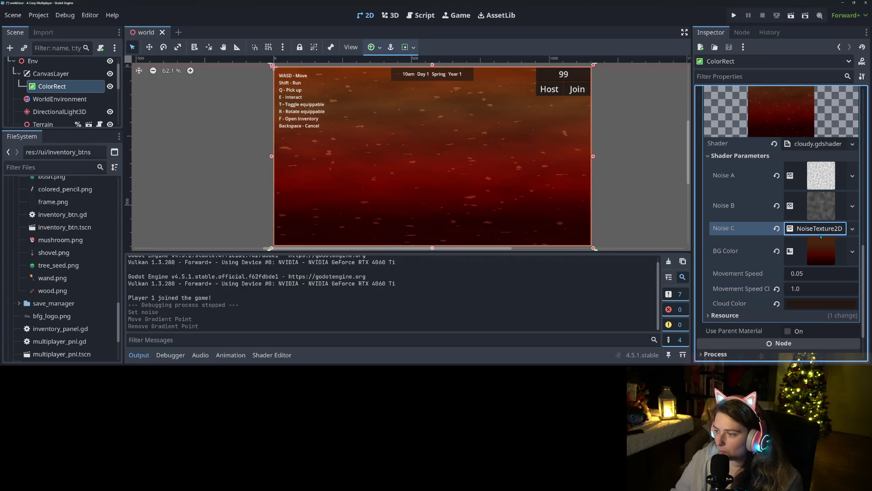
pyautogui.click(817, 229)
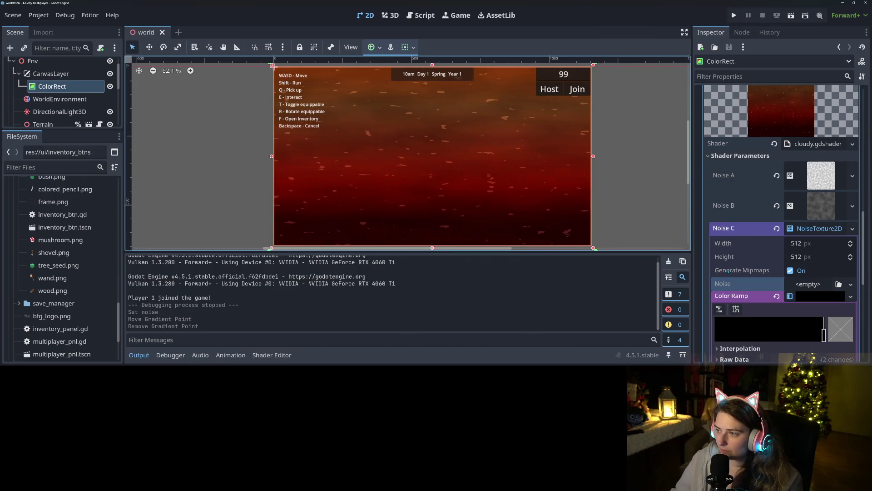
pyautogui.scroll(-3, 731, 268)
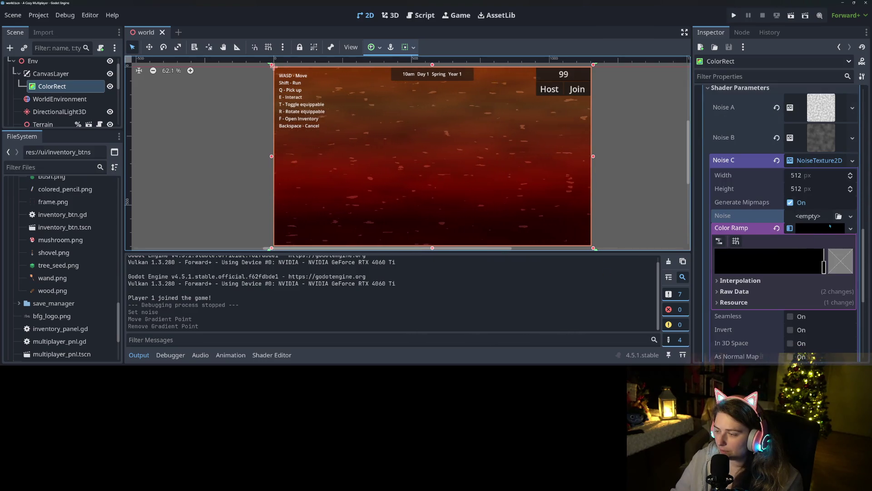
pyautogui.click(823, 267)
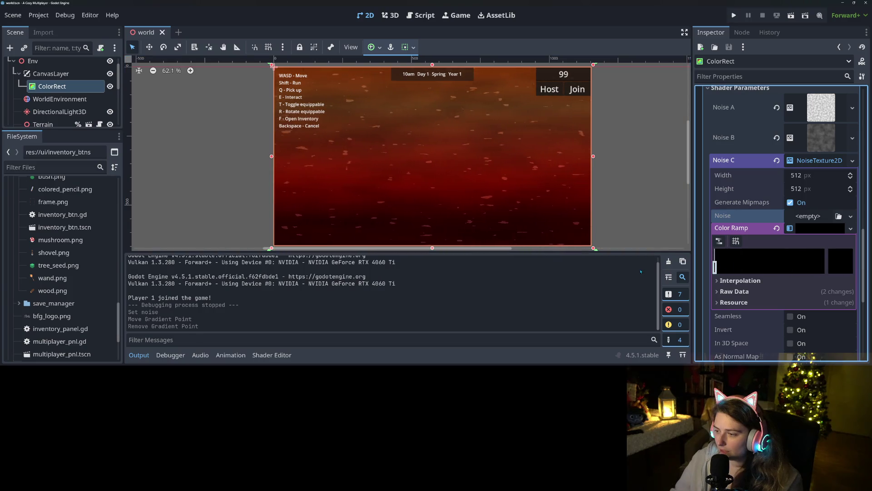
pyautogui.click(716, 267)
pyautogui.click(840, 271)
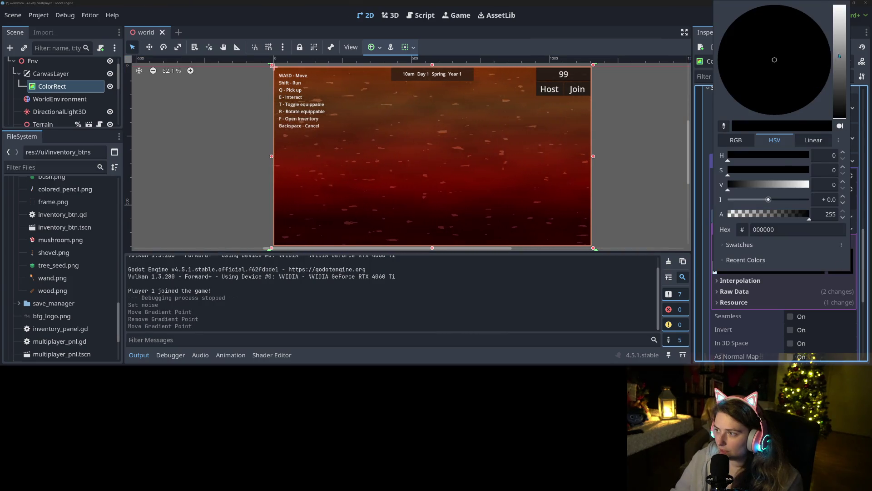
pyautogui.moveTo(839, 58); pyautogui.dragTo(839, 6)
pyautogui.click(609, 322)
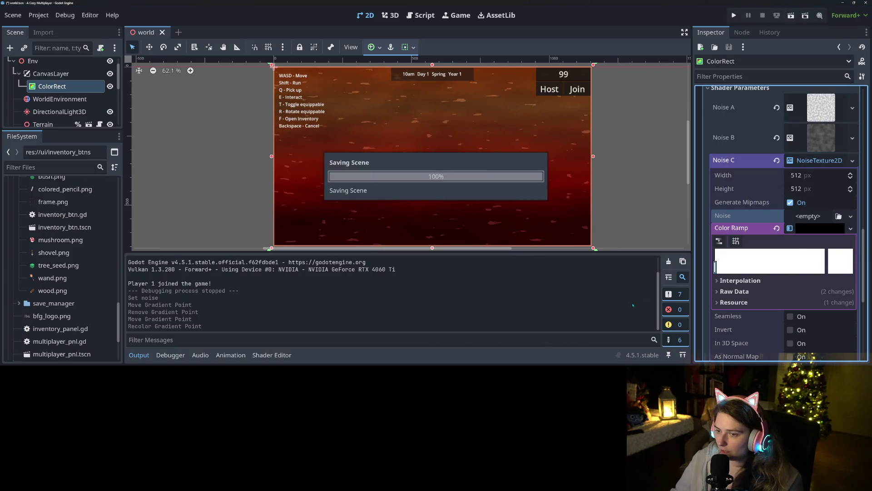
# Clear the Color Ramp and the Noise C texture back to empty.
pyautogui.click(776, 228)
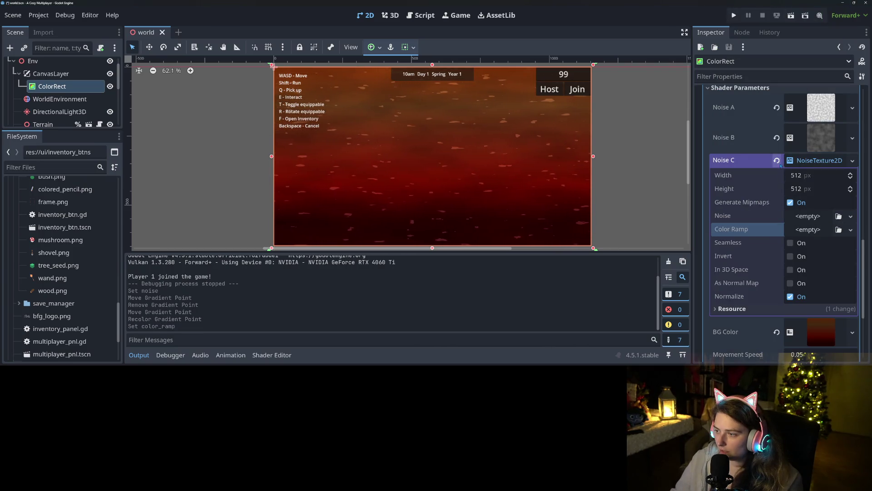
pyautogui.click(777, 161)
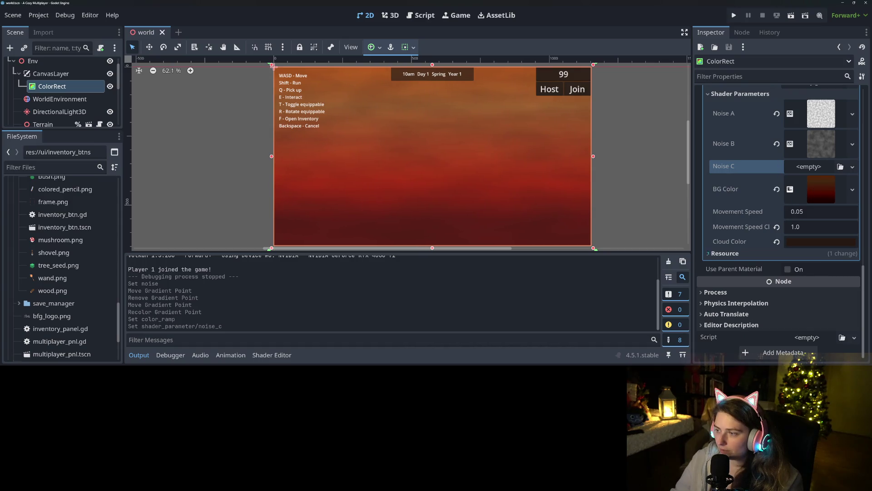
pyautogui.scroll(2, 536, 301)
# Set the Cloud Color to black (000000) and save the scene.
pyautogui.scroll(-2, 514, 198)
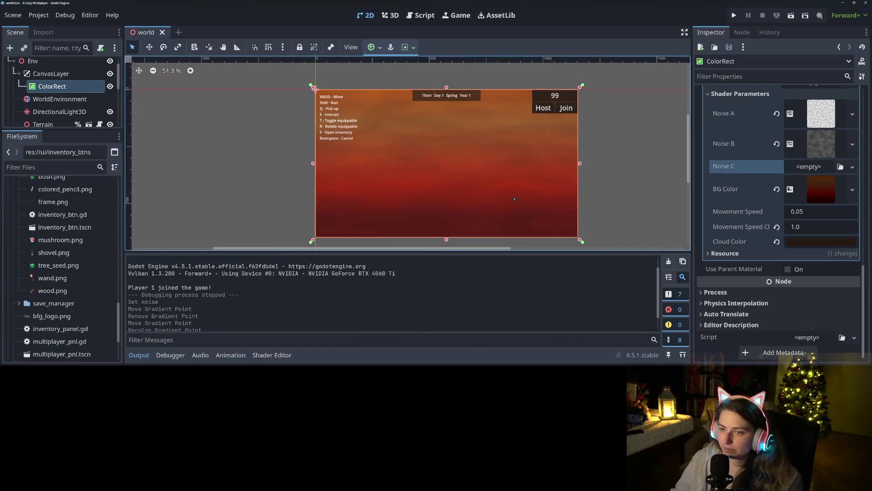
pyautogui.click(777, 242)
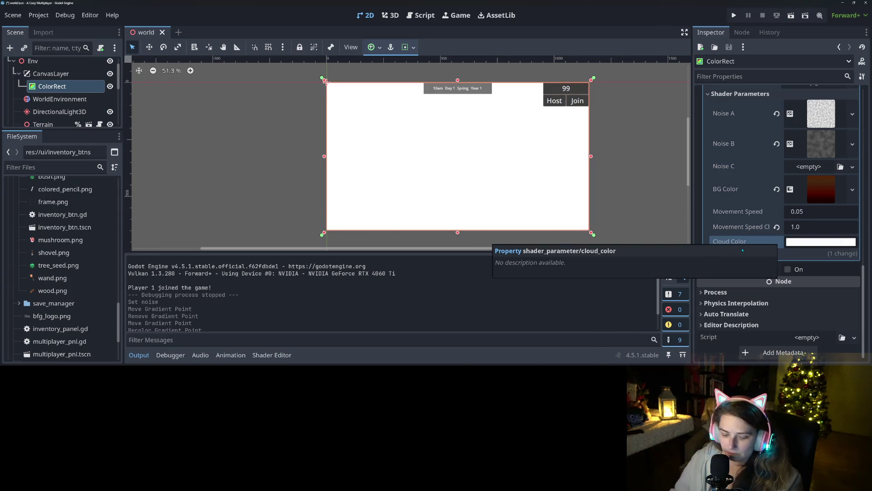
pyautogui.hotkey('ctrl', 'z')
pyautogui.hotkey('ctrl', 's')
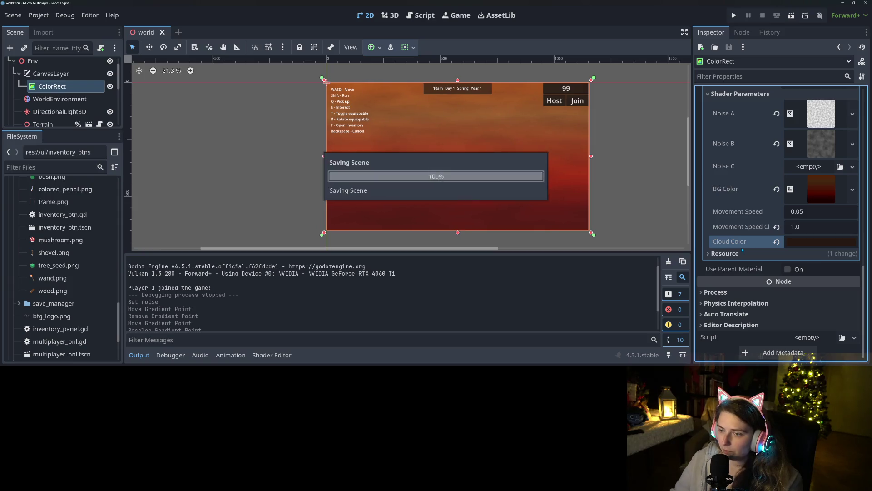
pyautogui.click(816, 243)
pyautogui.write('000000')
pyautogui.press('Return')
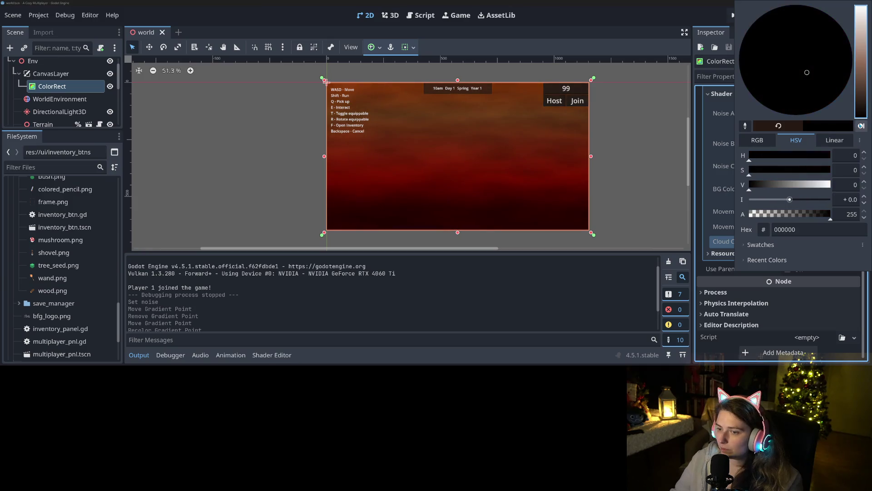
pyautogui.click(715, 263)
pyautogui.hotkey('ctrl', 's')
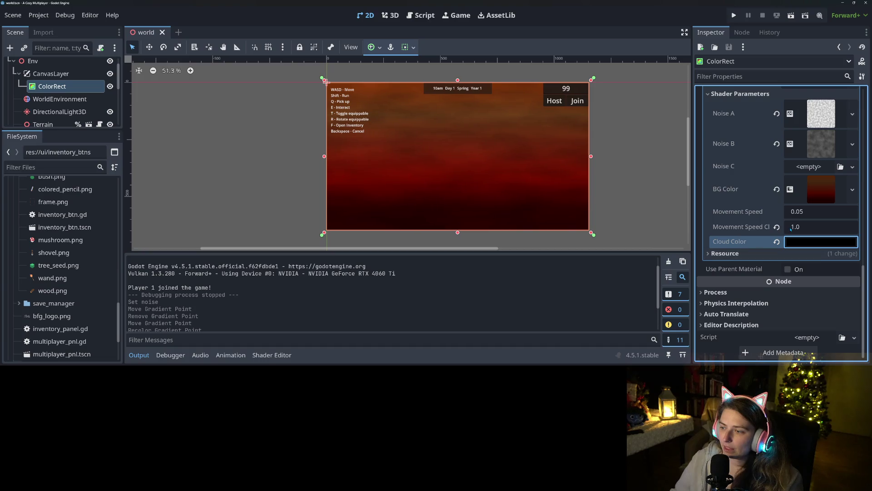
# Revert Movement Speed Cloud to 0.05, save, and hide the output log.
pyautogui.click(779, 229)
pyautogui.hotkey('ctrl', 's')
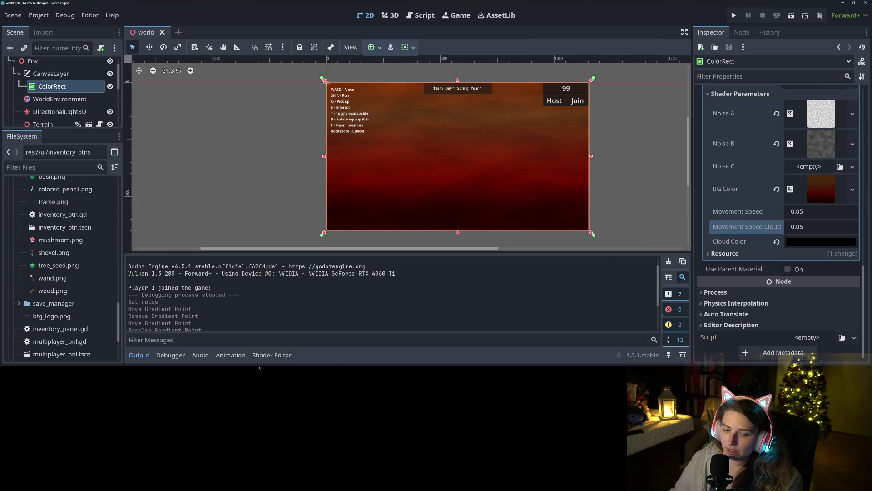
pyautogui.click(138, 355)
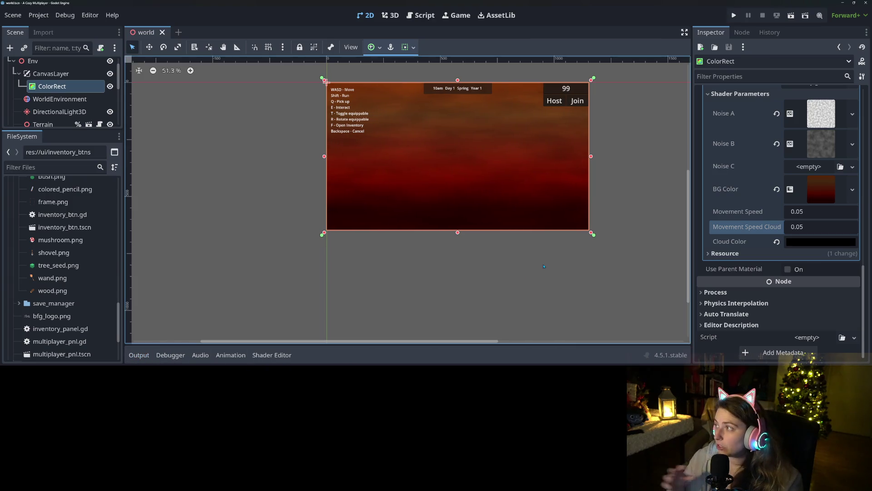
pyautogui.scroll(4, 543, 254)
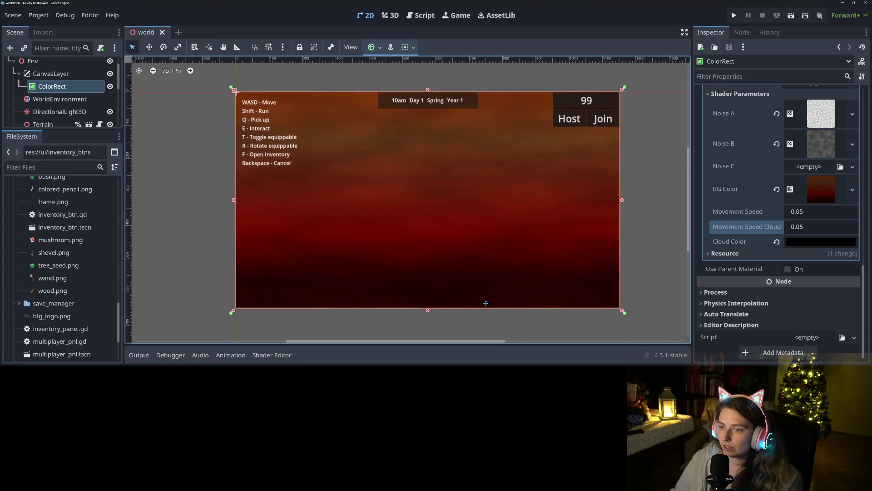
pyautogui.scroll(1, 489, 304)
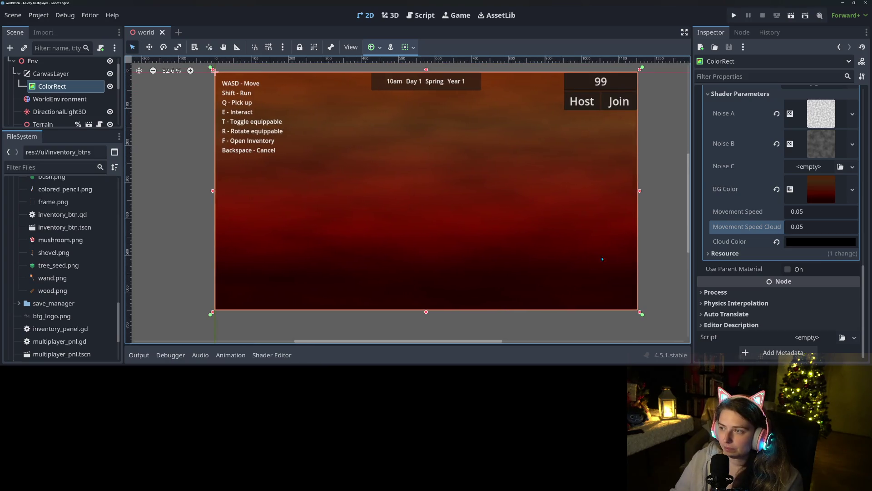
pyautogui.scroll(10, 756, 230)
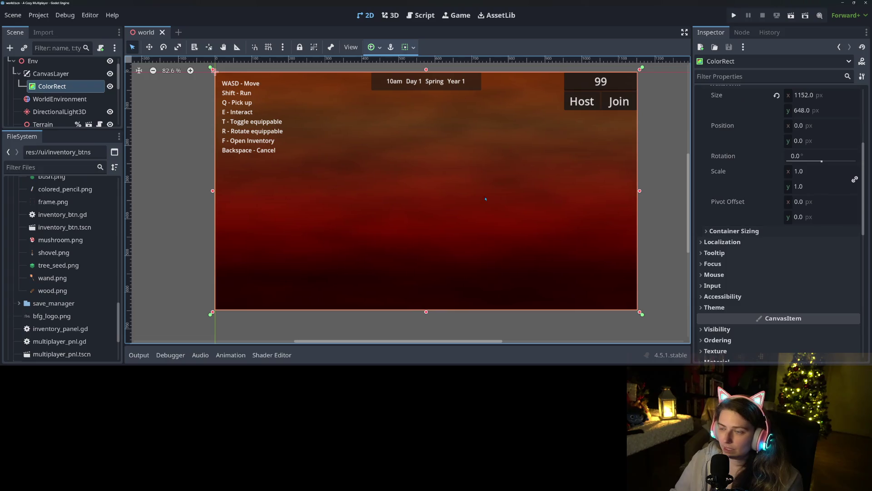
# Set the WorldEnvironment ambient light Source to Color, after briefly trying Sky, and save the scene.
pyautogui.click(53, 100)
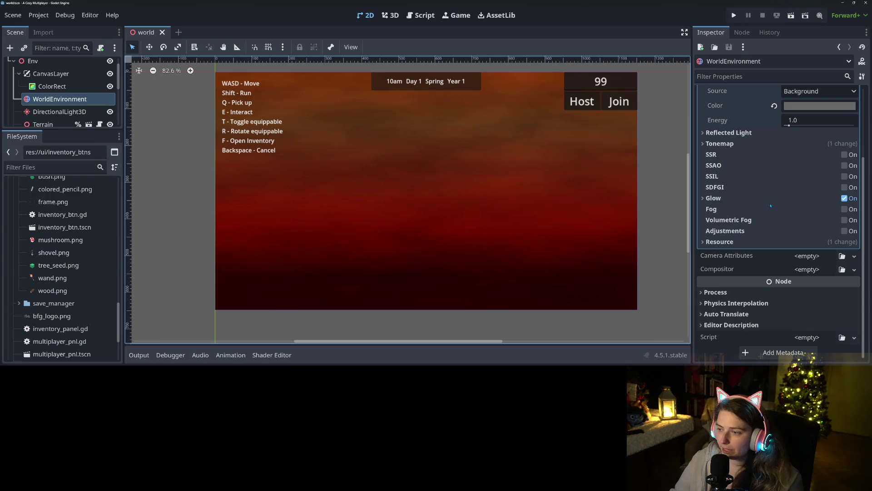
pyautogui.scroll(4, 773, 210)
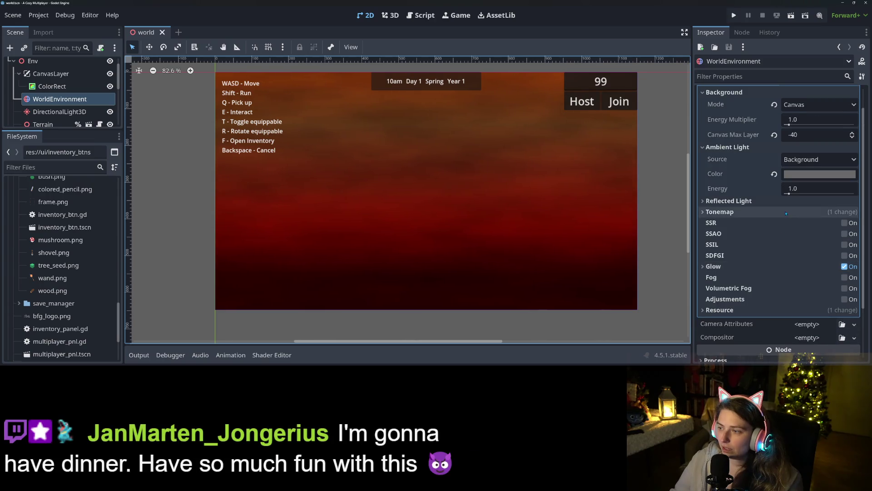
pyautogui.click(801, 190)
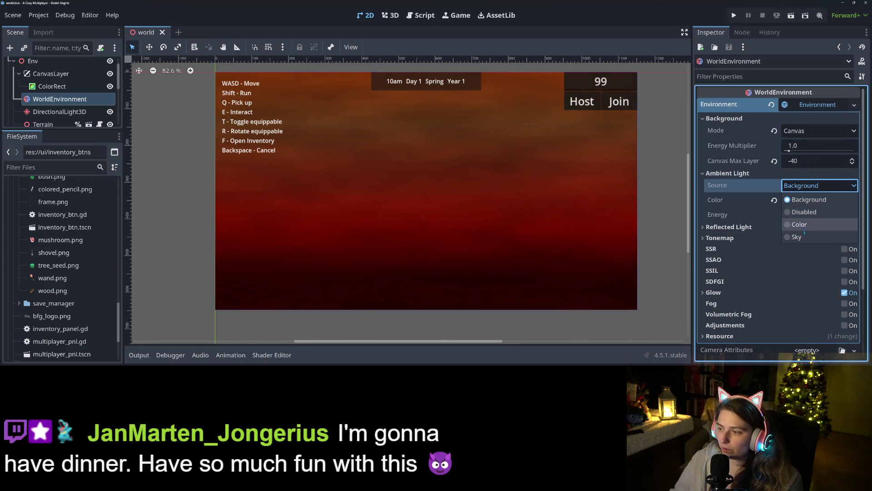
pyautogui.click(803, 236)
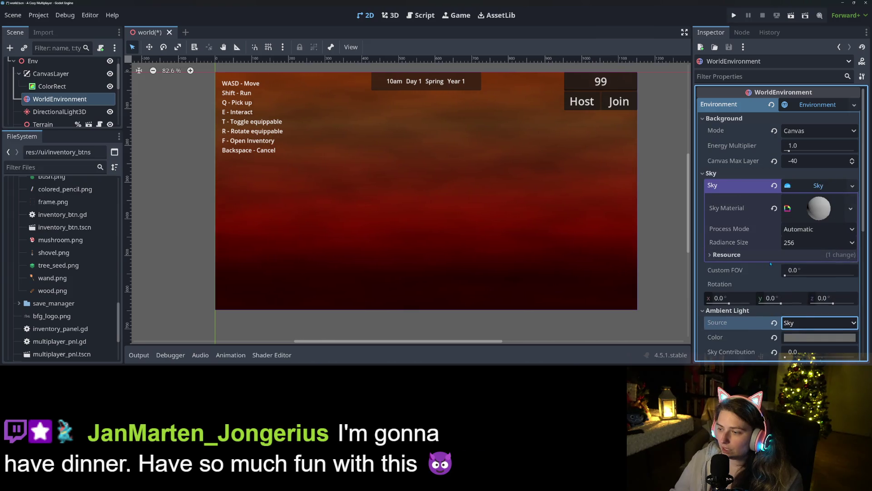
pyautogui.scroll(-2, 771, 264)
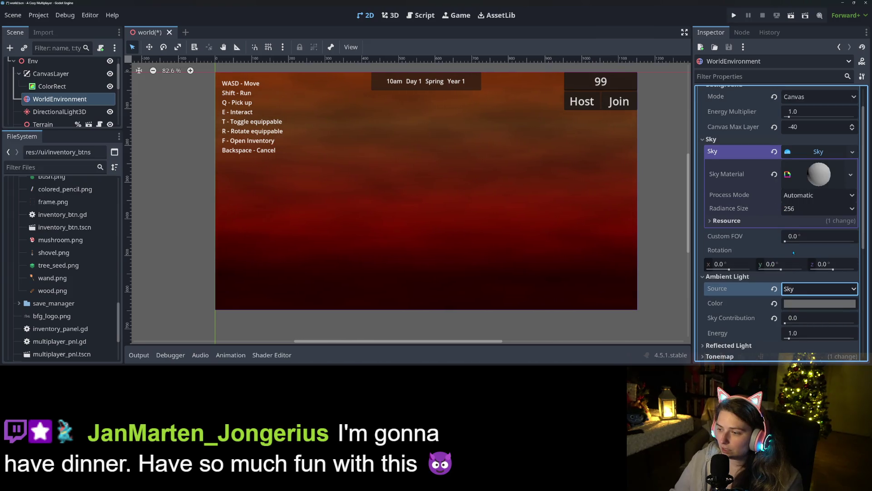
pyautogui.scroll(2, 793, 250)
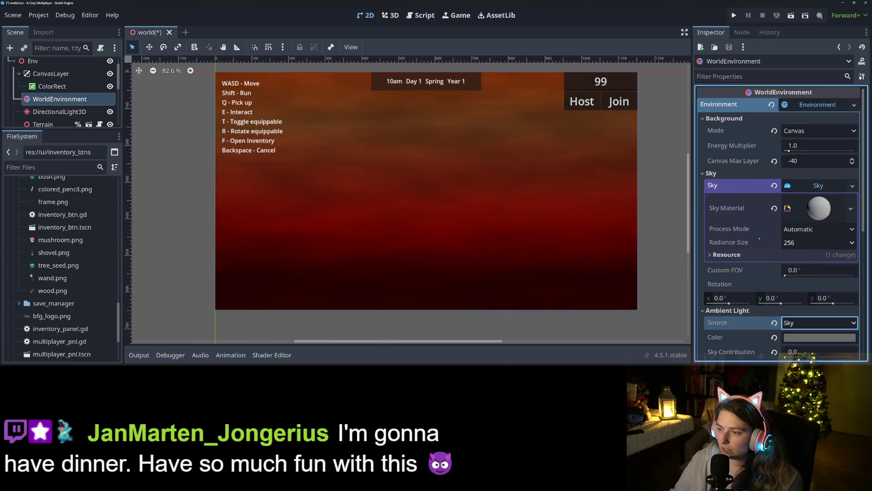
pyautogui.scroll(-4, 753, 245)
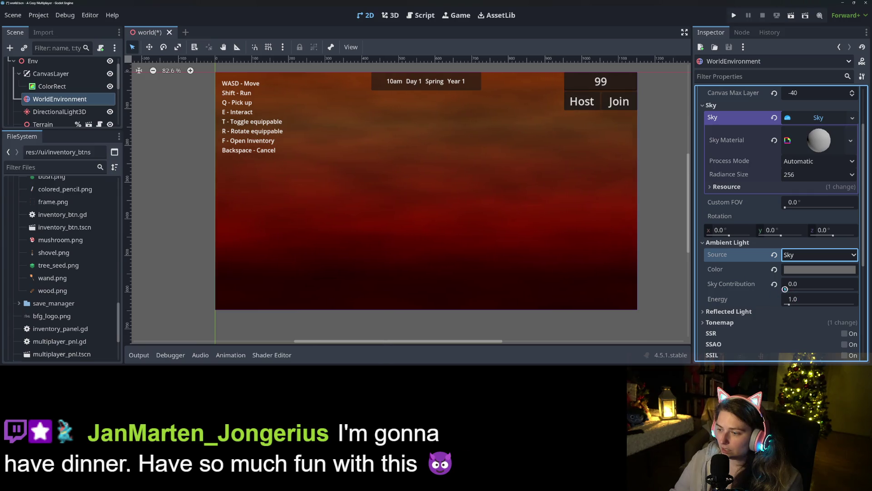
pyautogui.click(804, 255)
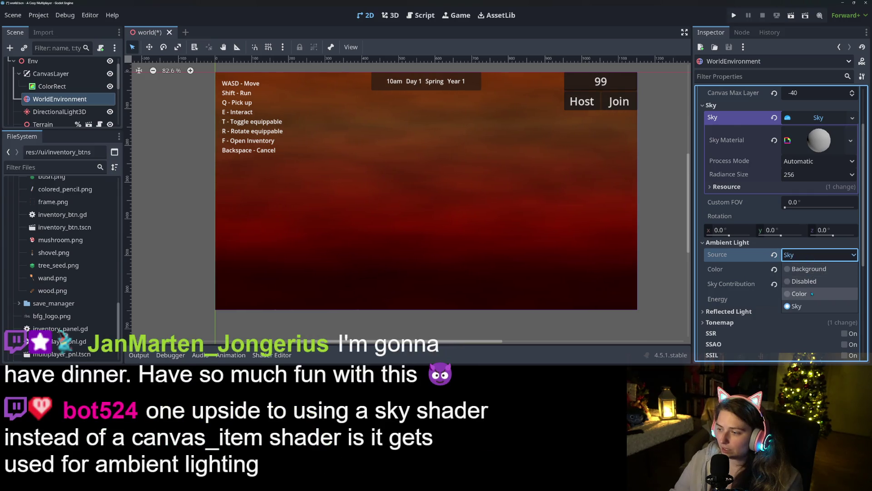
pyautogui.click(800, 290)
pyautogui.hotkey('ctrl', 's')
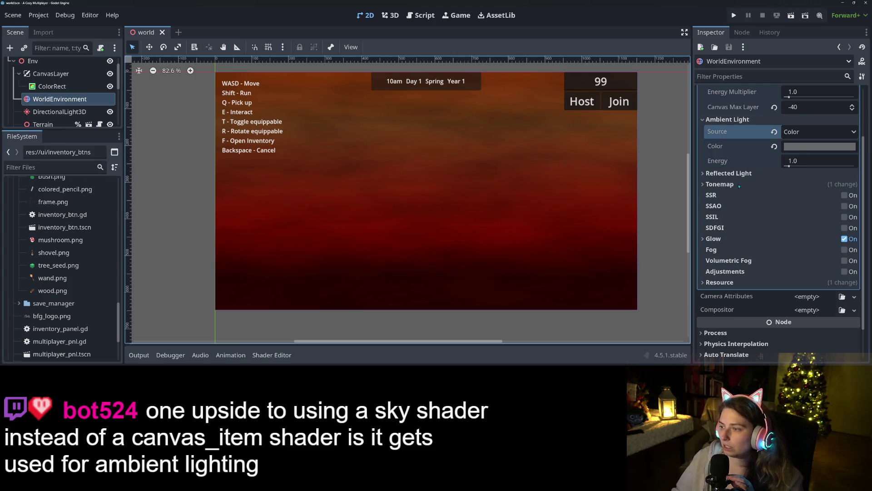
# Run the project with F5 to test the Color ambient lighting.
pyautogui.moveTo(724, 147)
pyautogui.scroll(3, 751, 221)
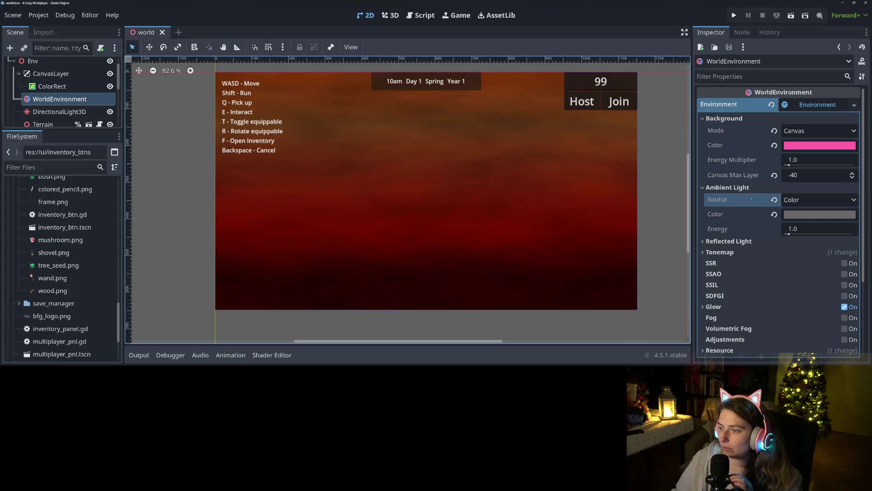
pyautogui.moveTo(749, 226)
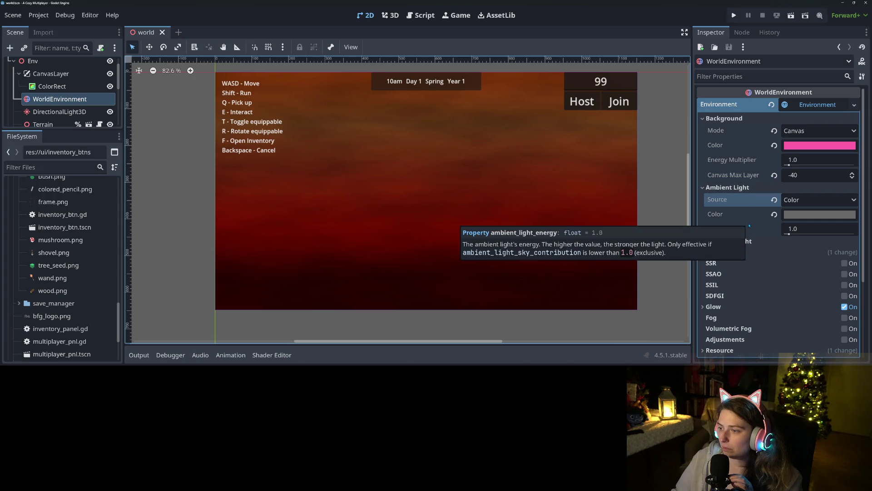
pyautogui.scroll(-3, 542, 293)
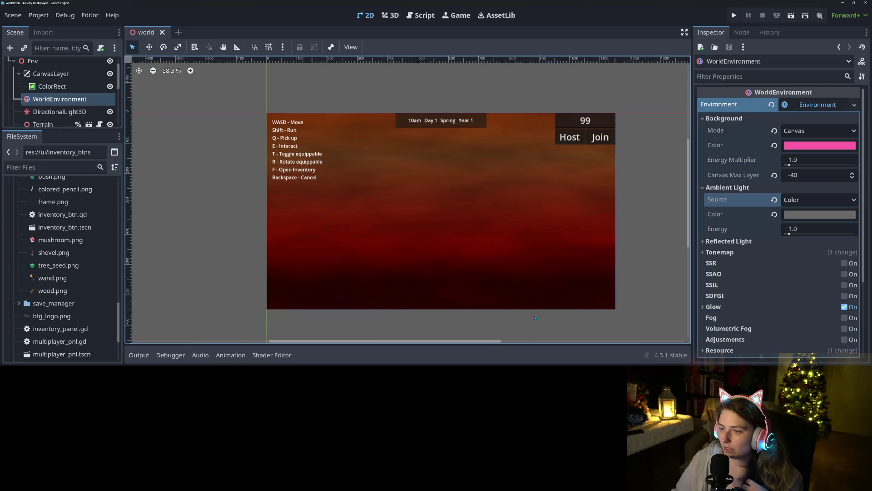
pyautogui.scroll(1, 507, 290)
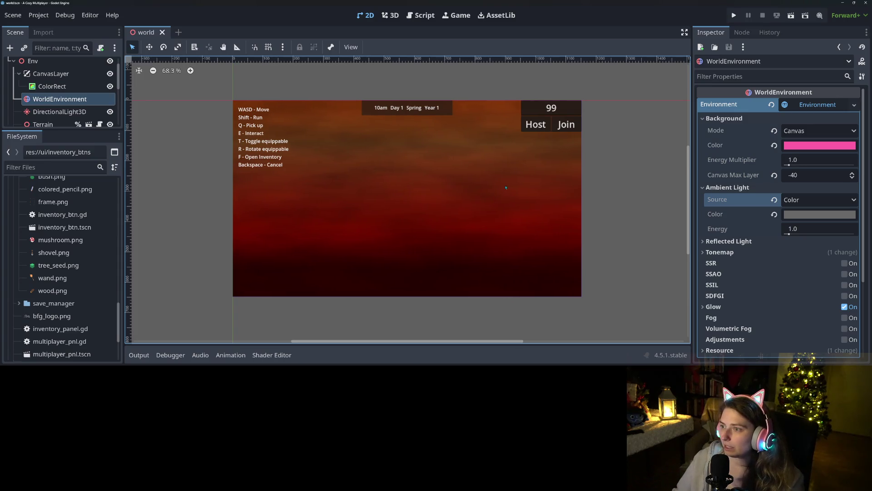
pyautogui.press('F5')
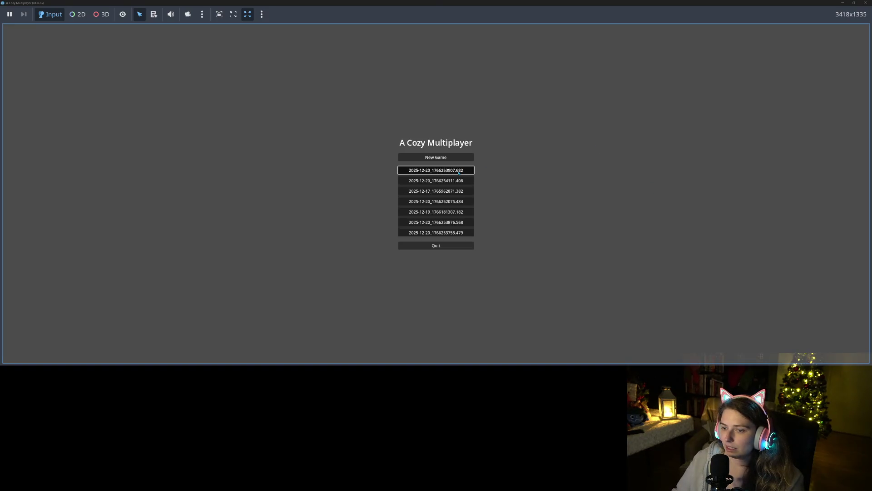
# Load the first save to view the red cloudy sky, then stop the game with F8.
pyautogui.press('Return')
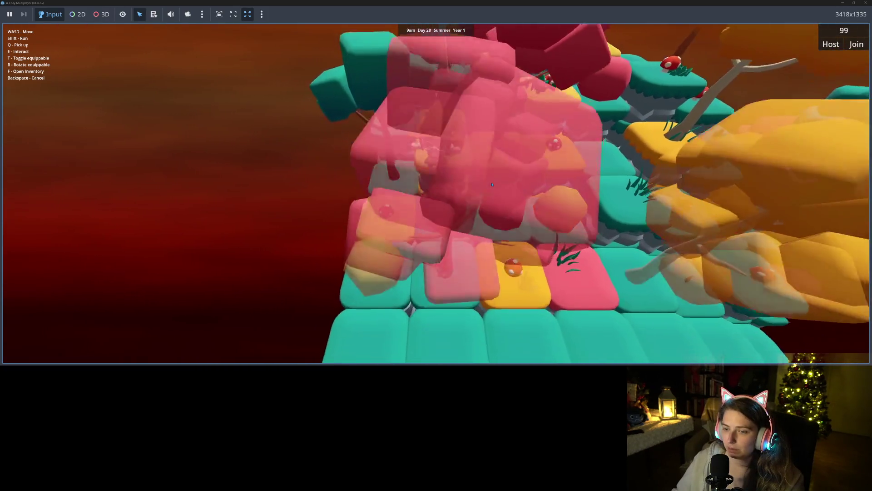
pyautogui.press('F8')
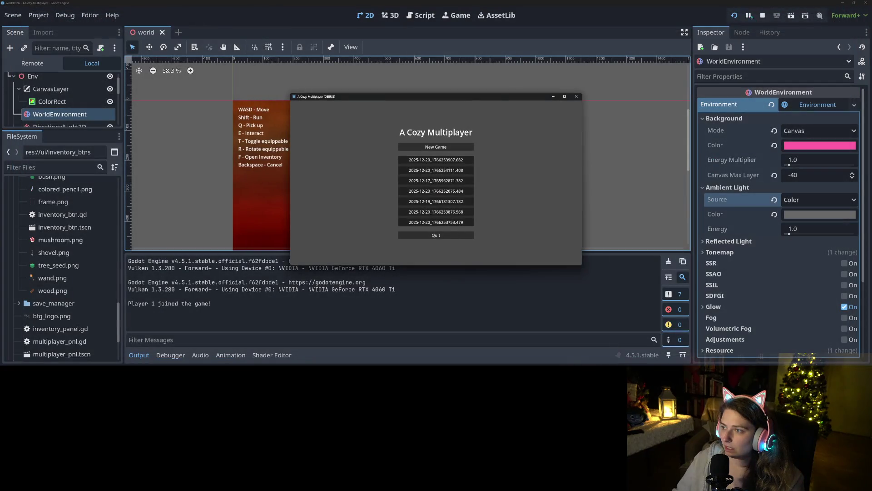
# Confirm the ambient light Source stays on Color, hide the output log, and relaunch the game.
pyautogui.scroll(-2, 768, 205)
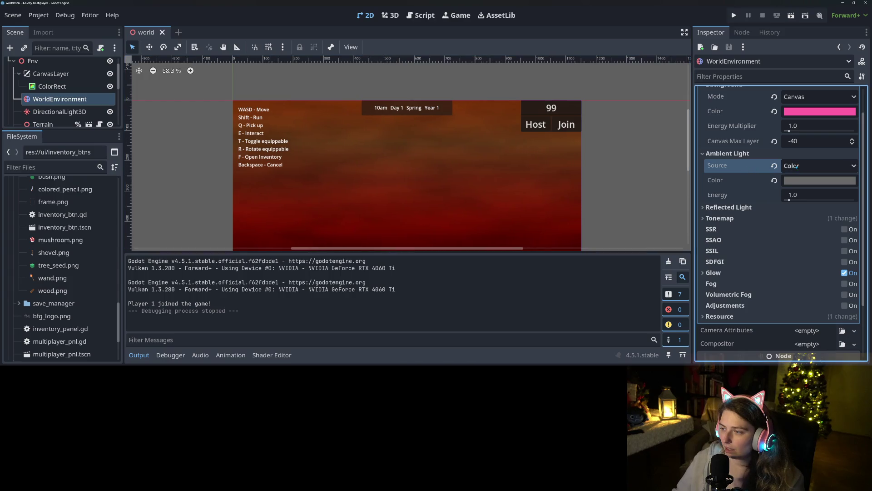
pyautogui.click(817, 166)
pyautogui.click(752, 168)
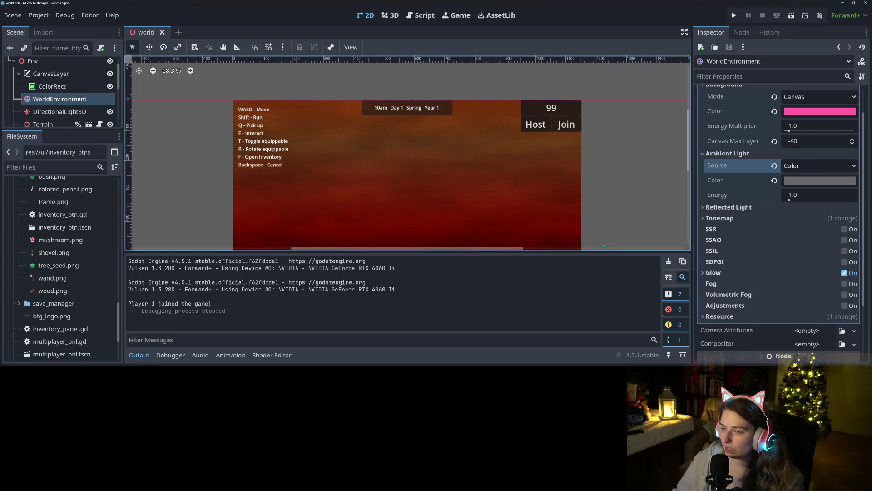
pyautogui.click(139, 355)
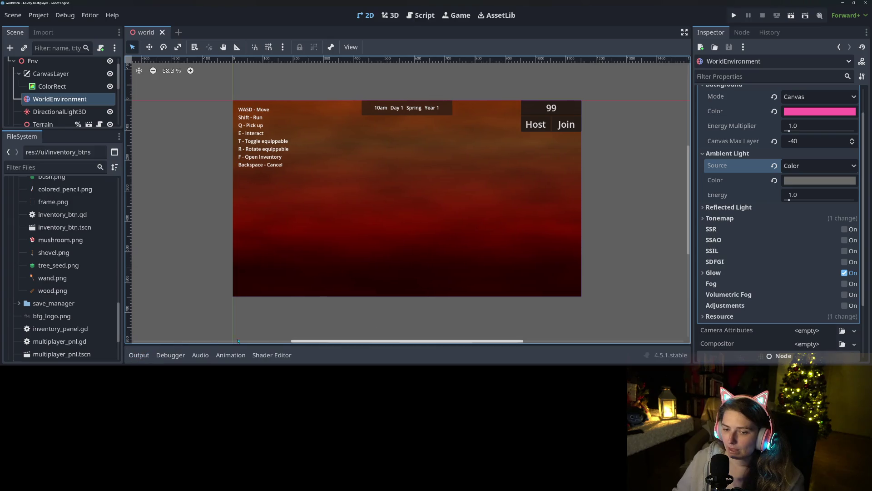
pyautogui.scroll(2, 772, 205)
pyautogui.click(733, 15)
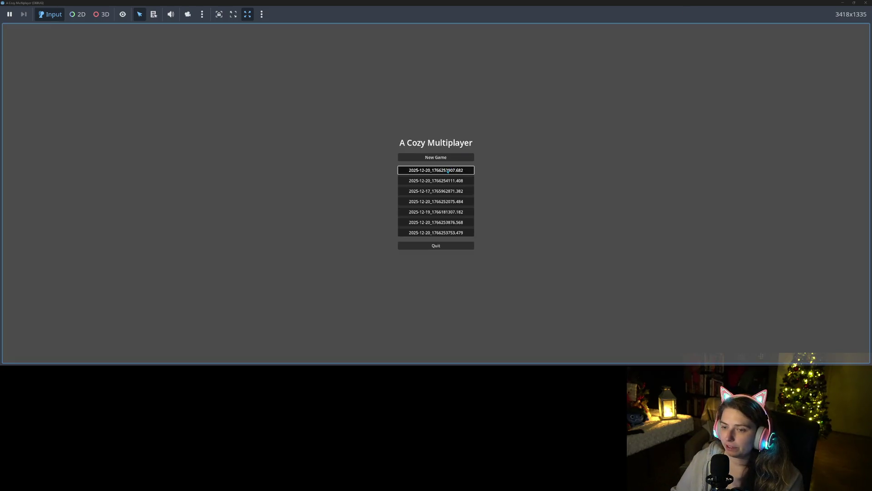
# Load the first save, look around and walk left on the red-sky island, then exit the game view.
pyautogui.click(460, 169)
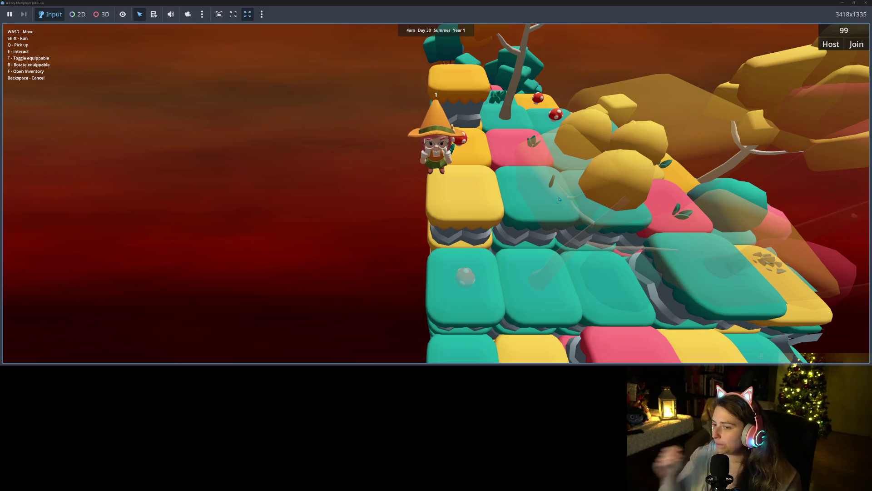
pyautogui.moveTo(560, 199); pyautogui.dragTo(445, 162)
pyautogui.scroll(-5, 446, 162)
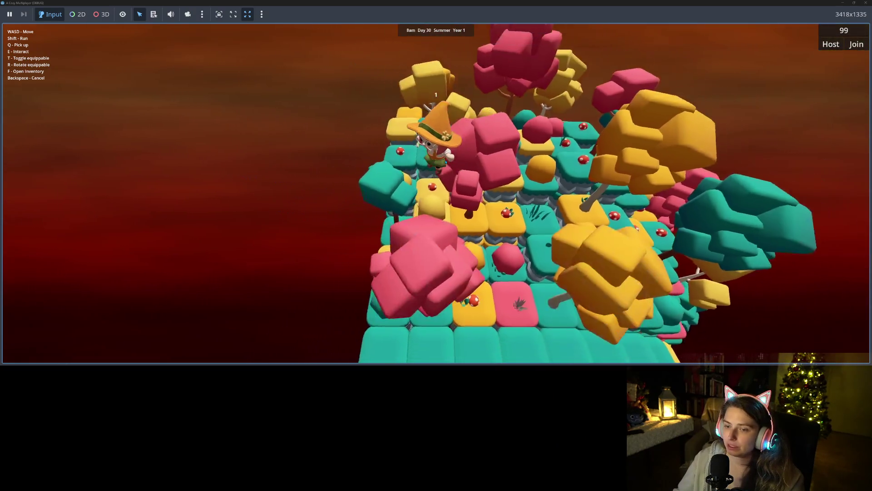
pyautogui.scroll(5, 587, 203)
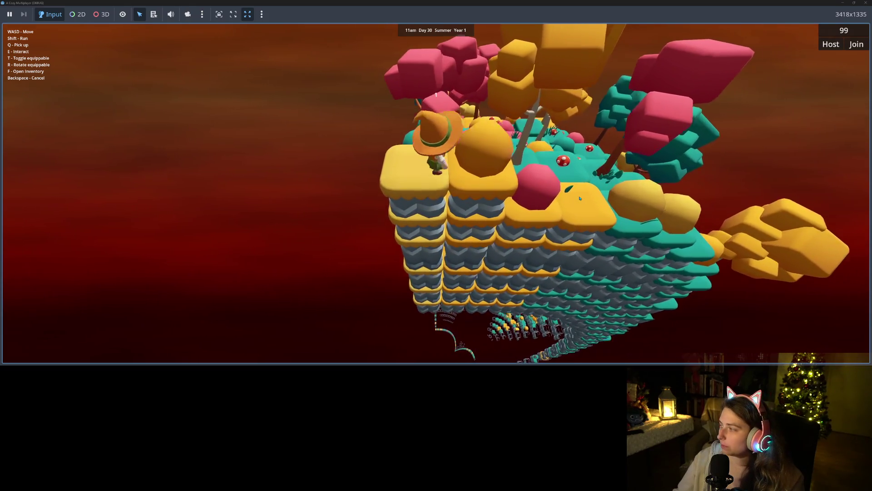
pyautogui.press('a')
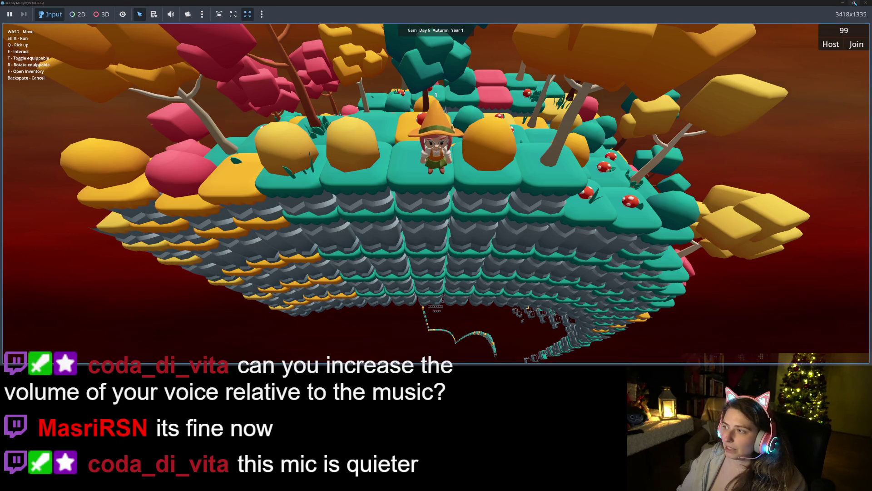
pyautogui.press('F5')
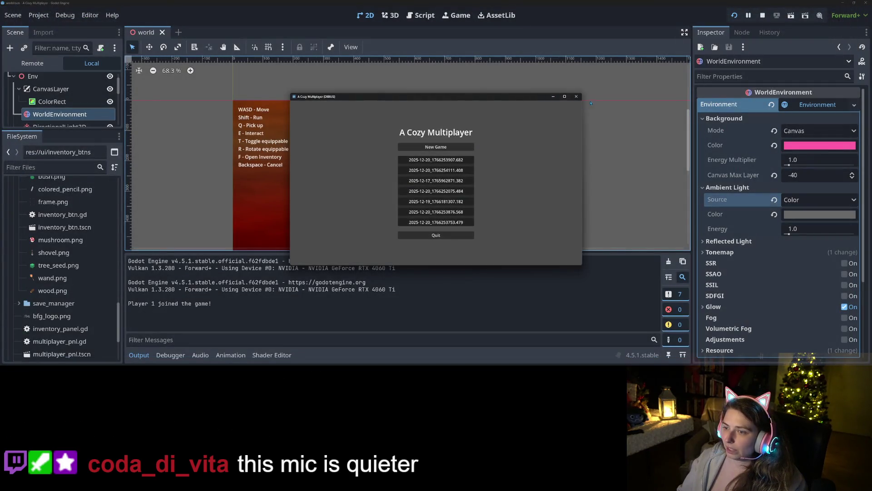
# Stop the running game and hide the Output panel.
pyautogui.click(576, 97)
pyautogui.scroll(-3, 522, 174)
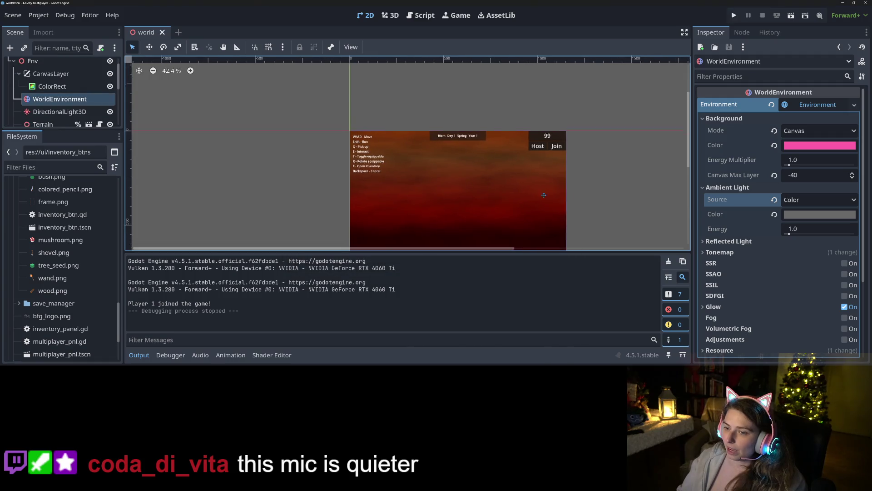
pyautogui.scroll(1, 522, 174)
pyautogui.hotkey('ctrl', 'j')
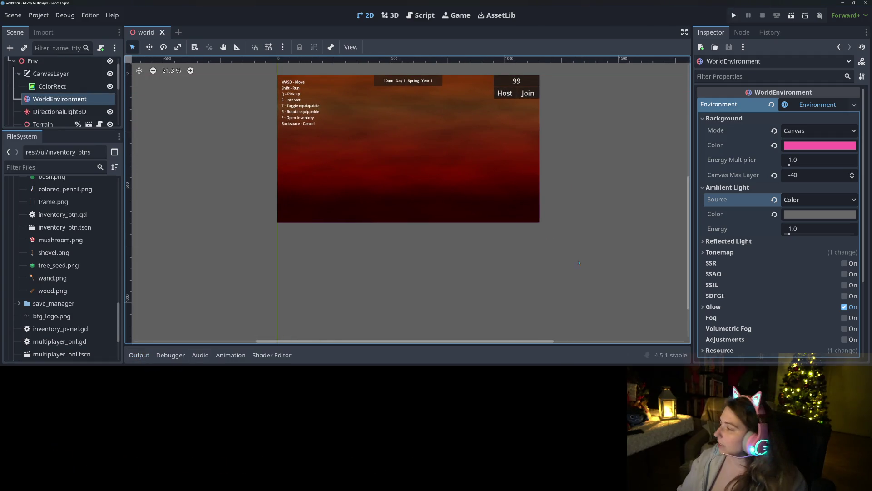
# Toggle the background music and dismiss the Media Player popup over the red sky canvas.
pyautogui.scroll(3, 563, 218)
pyautogui.scroll(1, 555, 272)
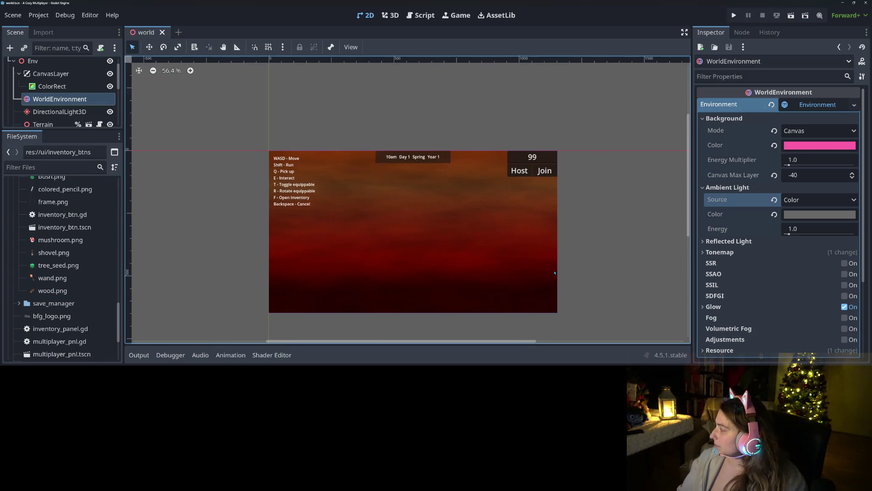
pyautogui.scroll(1, 575, 281)
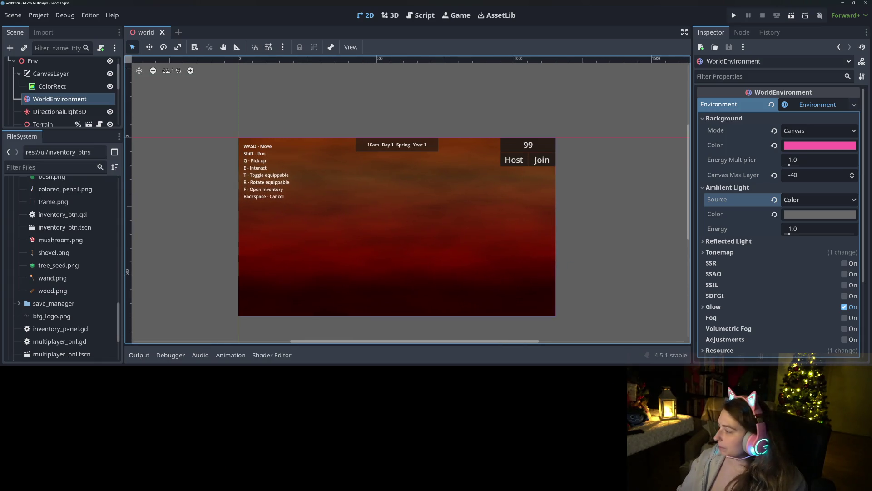
pyautogui.press('XF86AudioPlay')
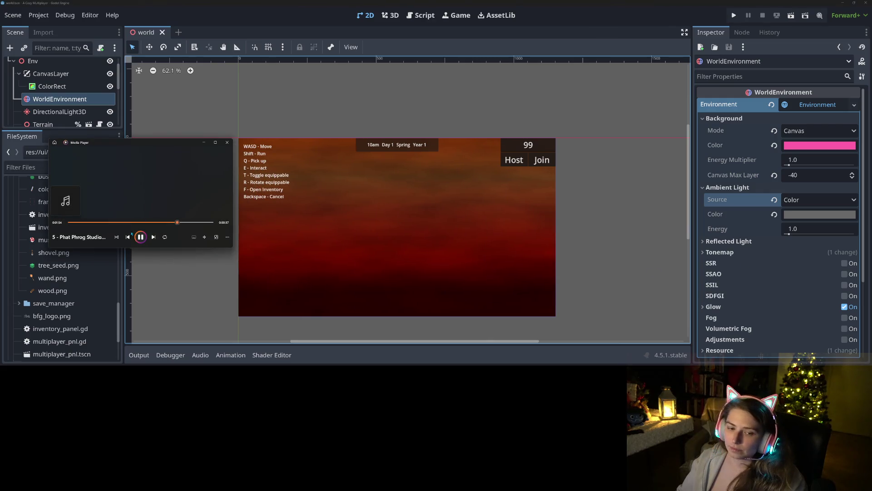
pyautogui.click(227, 143)
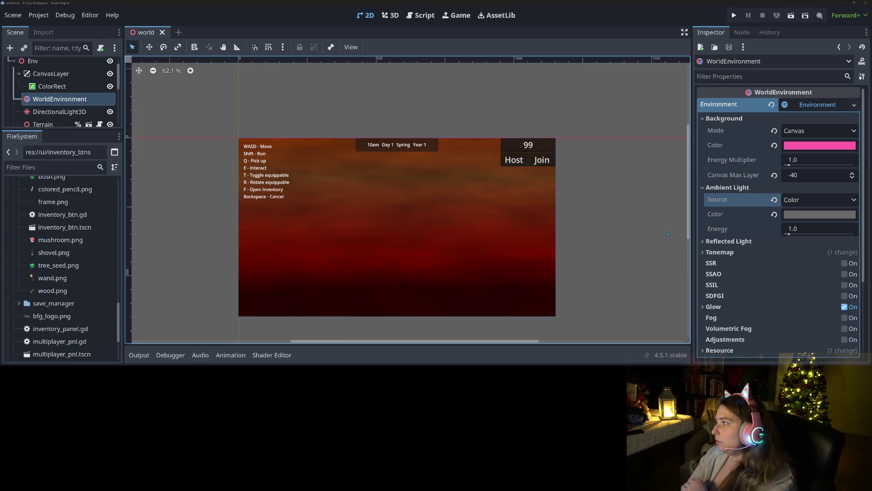